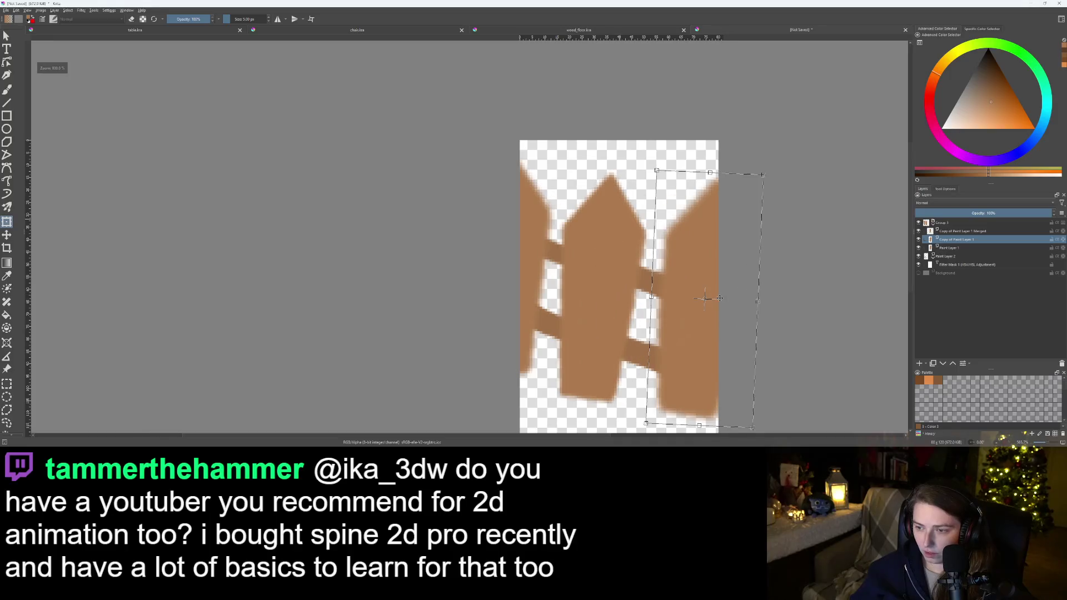
Nudge the copied fence layer down a few pixels with the Move tool
key("t")
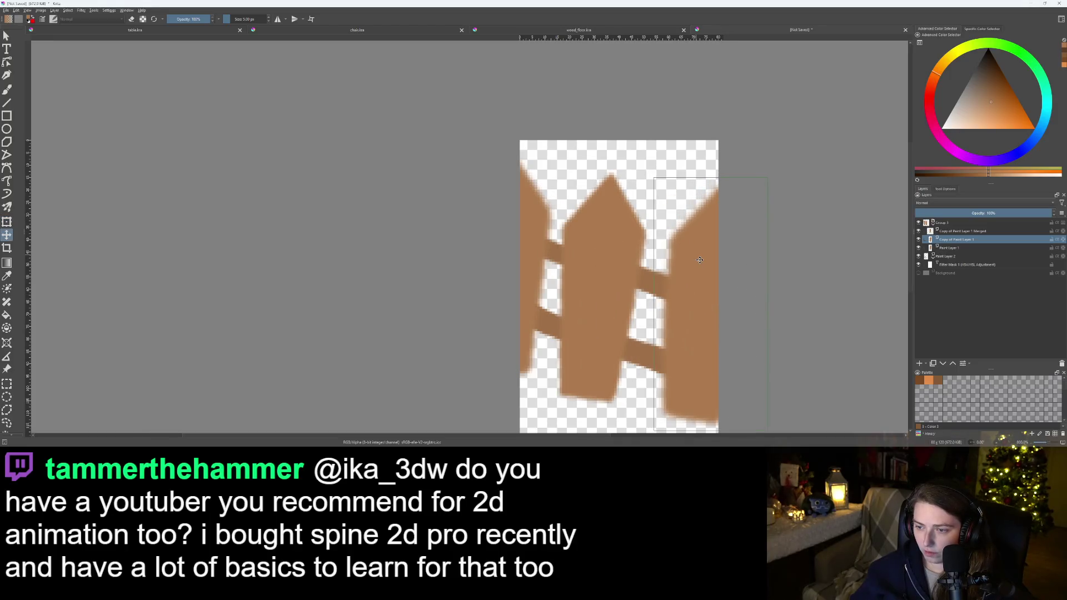
left_click_drag(700, 259, 699, 263)
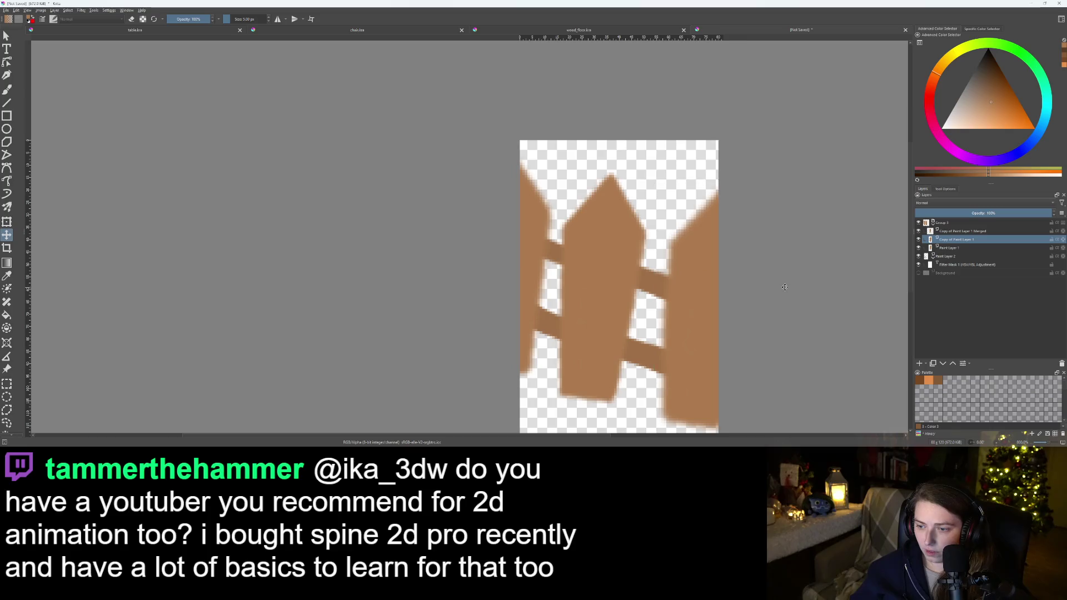
scroll(784, 289, "down", 1)
scroll(731, 325, "up", 2)
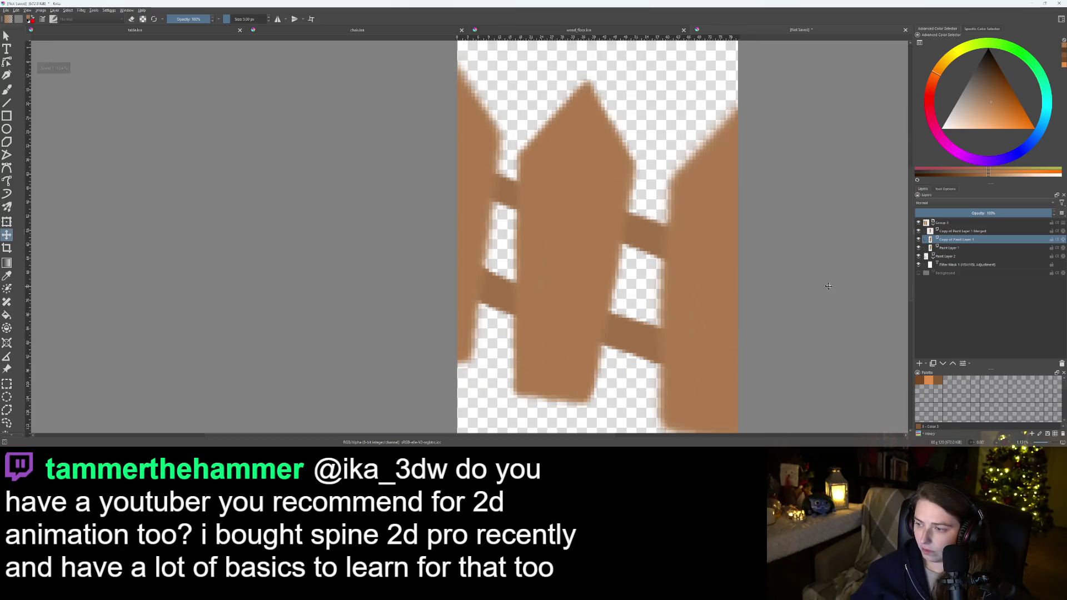
Erase stray brown from the lower-right gap and along the canvas's bottom-right edge
key("b")
scroll(689, 321, "up", 1)
scroll(684, 320, "down", 1)
key("e")
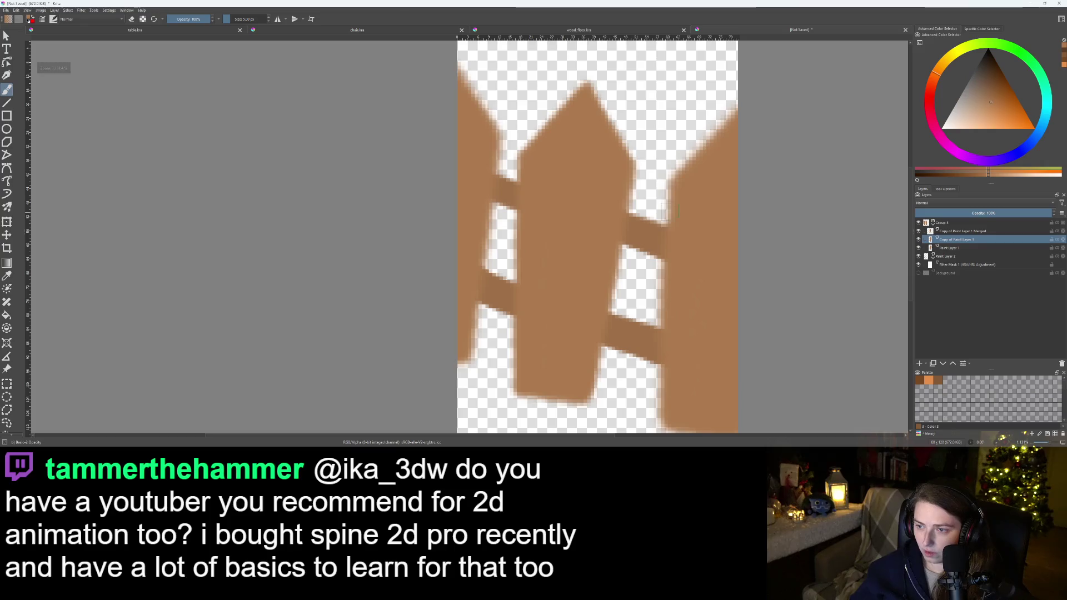
left_click_drag(664, 260, 654, 423)
left_click_drag(653, 350, 598, 258)
left_click_drag(622, 344, 674, 355)
scroll(648, 269, "up", 3)
scroll(562, 221, "up", 4)
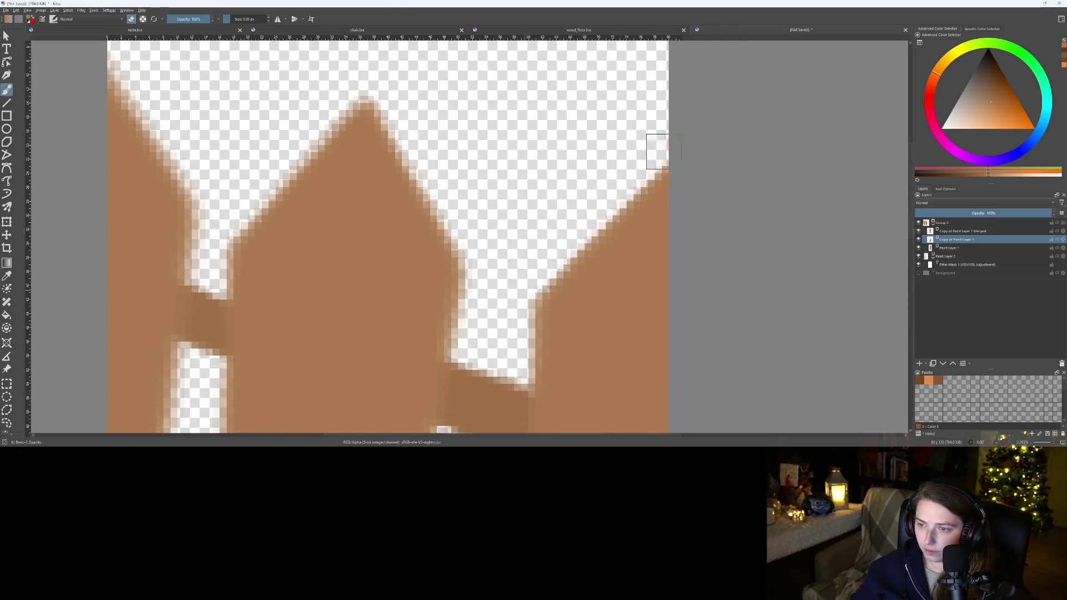
scroll(587, 220, "down", 3)
mouse_move(502, 263)
left_mouse_down()
mouse_move(662, 167)
mouse_move(632, 200)
left_mouse_up()
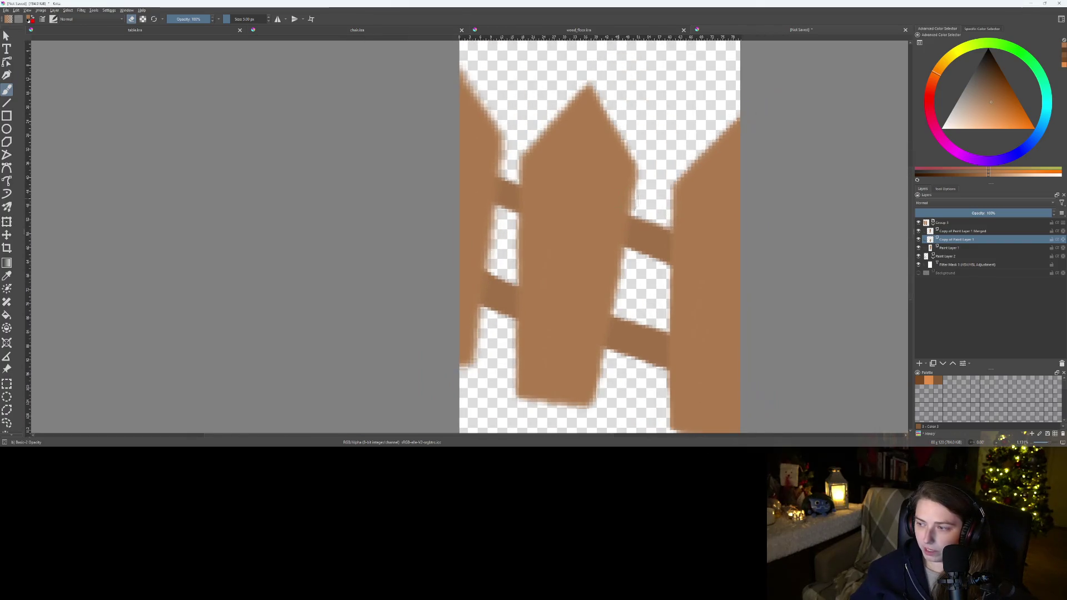
left_click(954, 232)
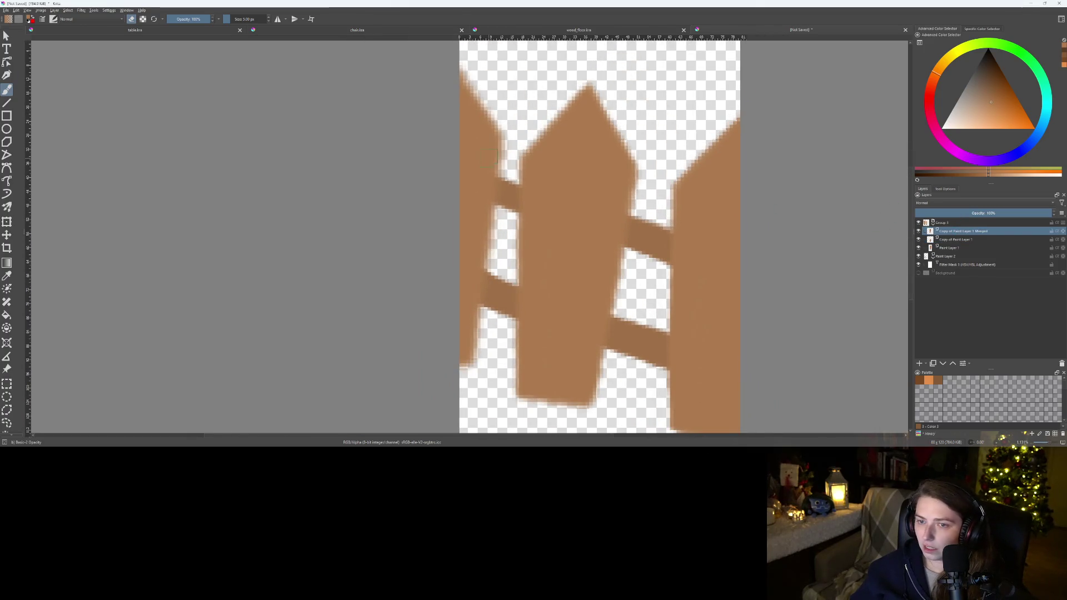
scroll(489, 157, "up", 2)
mouse_move(472, 92)
left_mouse_down()
mouse_move(508, 161)
mouse_move(450, 78)
left_mouse_up()
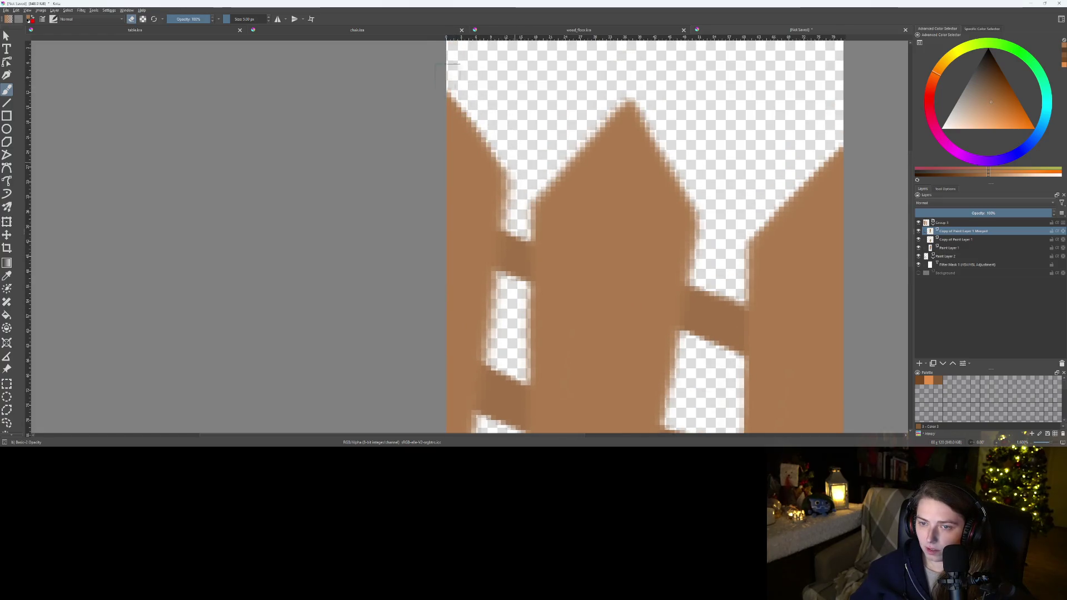
key("ctrl+z")
mouse_move(522, 222)
left_mouse_down()
mouse_move(578, 114)
mouse_move(565, 130)
mouse_move(539, 381)
left_mouse_up()
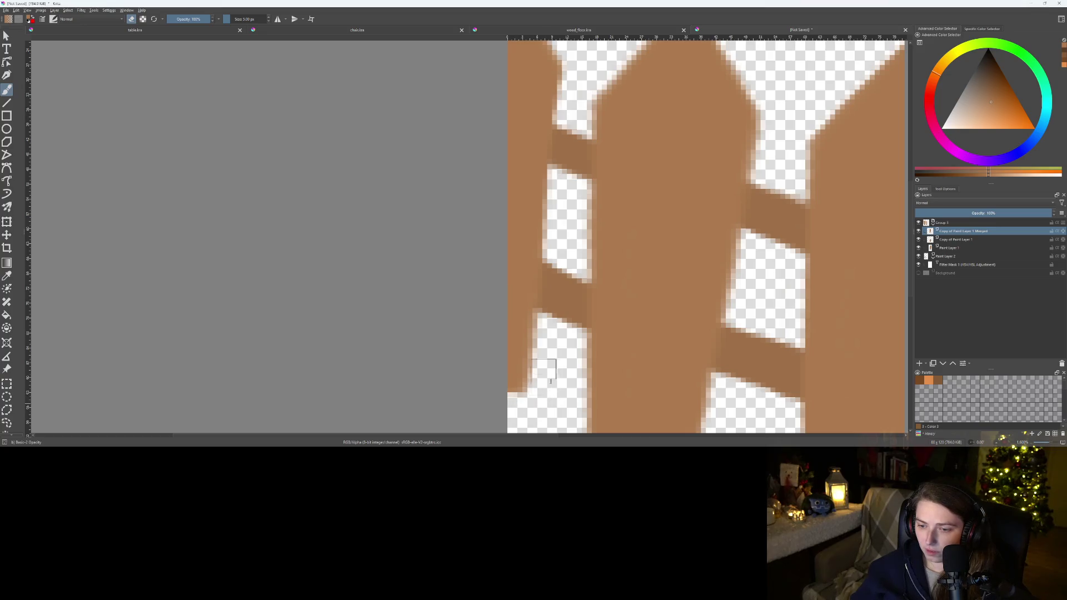
key("minus")
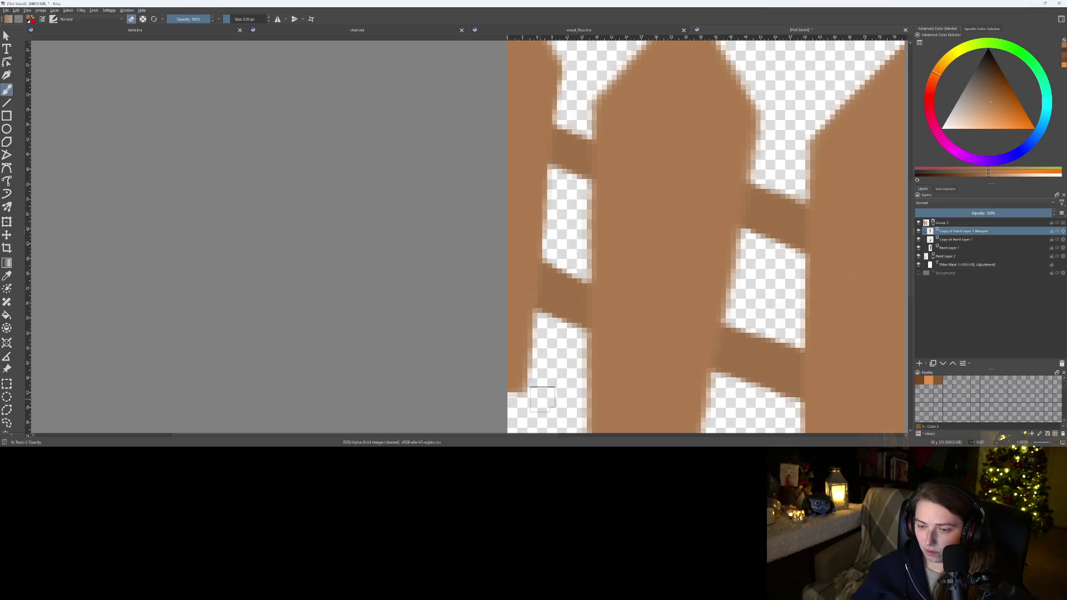
key("minus")
key("plus")
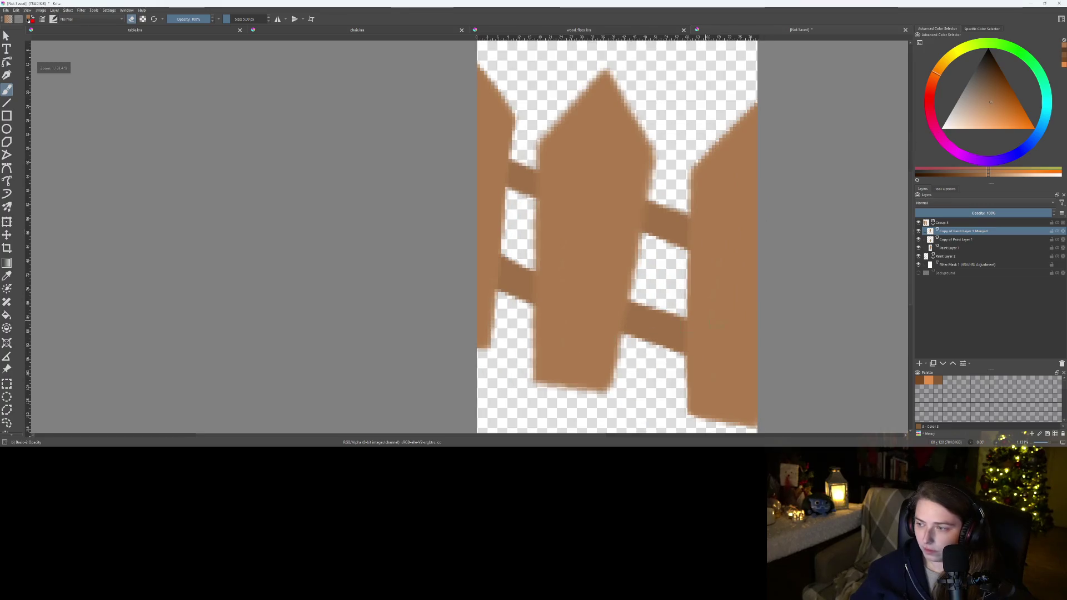
left_click(951, 249)
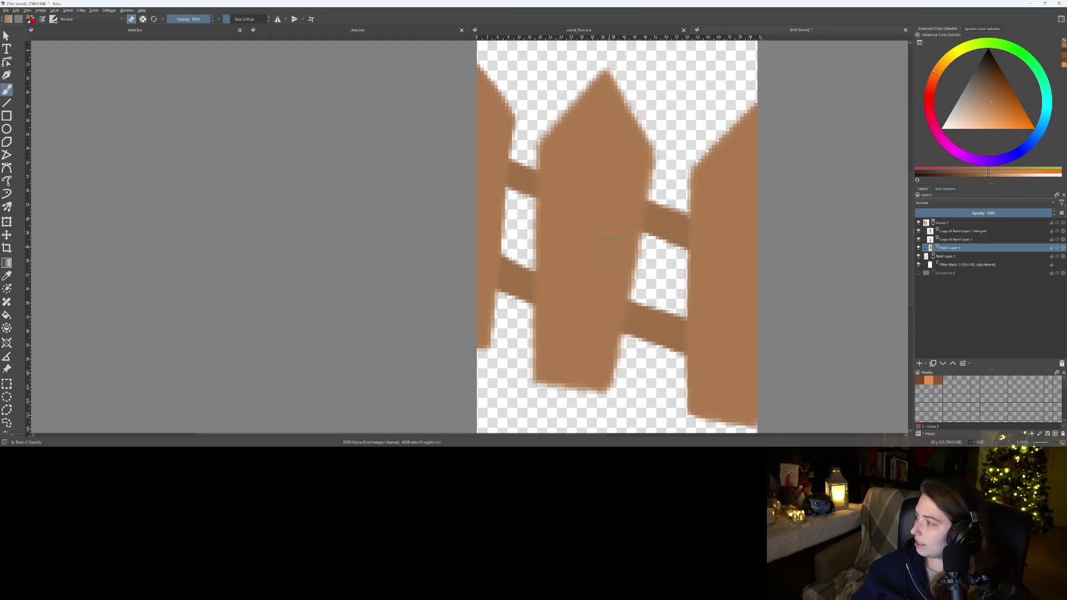
Erase stray brown along the middle post's sides and the edges of the left rails
left_click_drag(467, 230, 409, 214)
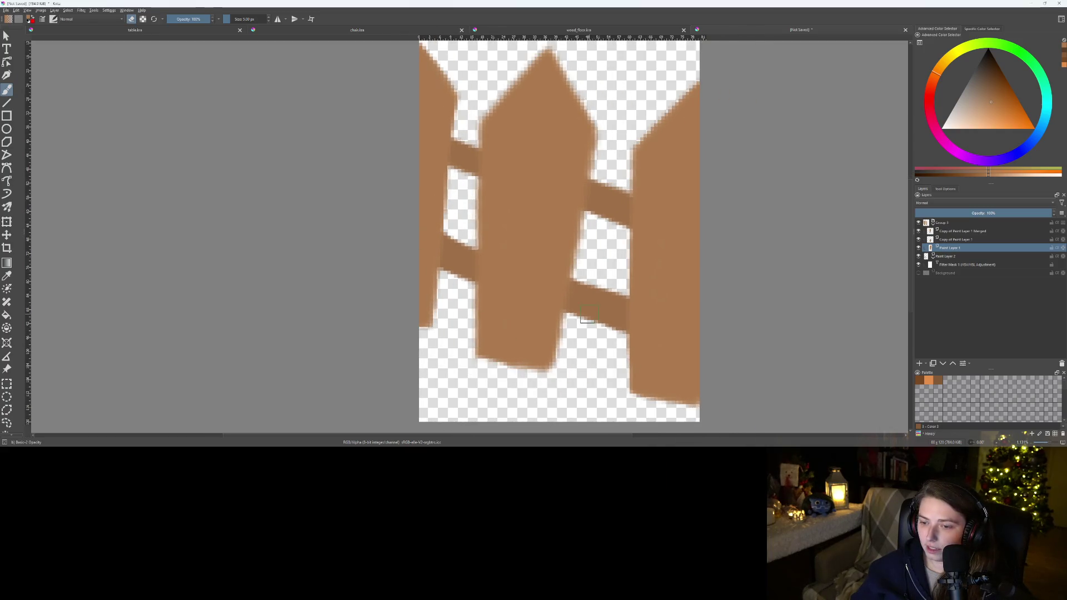
left_click_drag(604, 145, 559, 367)
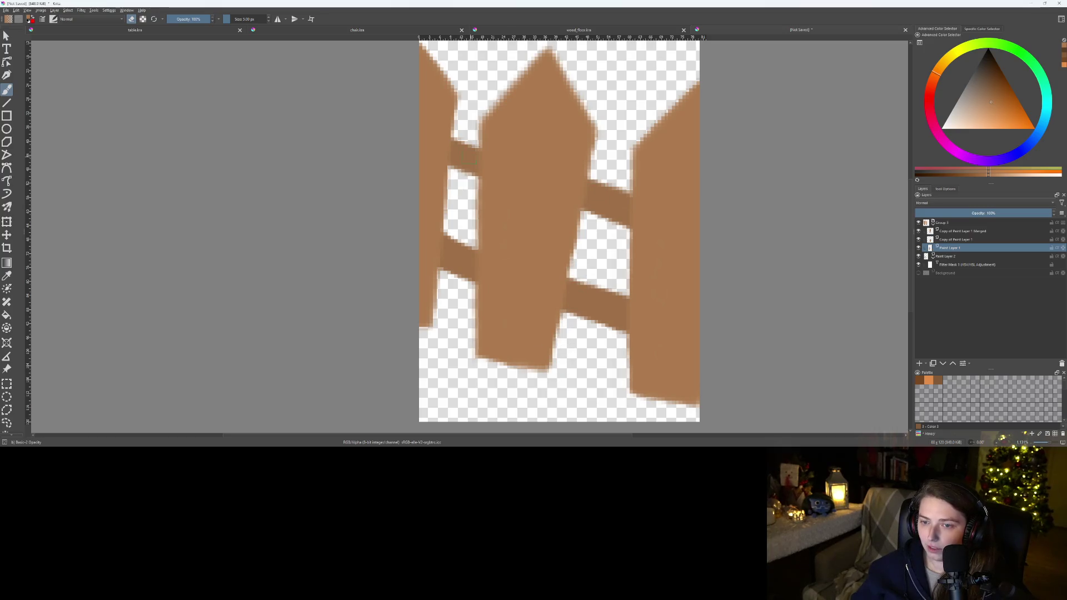
left_click_drag(472, 131, 474, 140)
left_click_drag(470, 219, 471, 253)
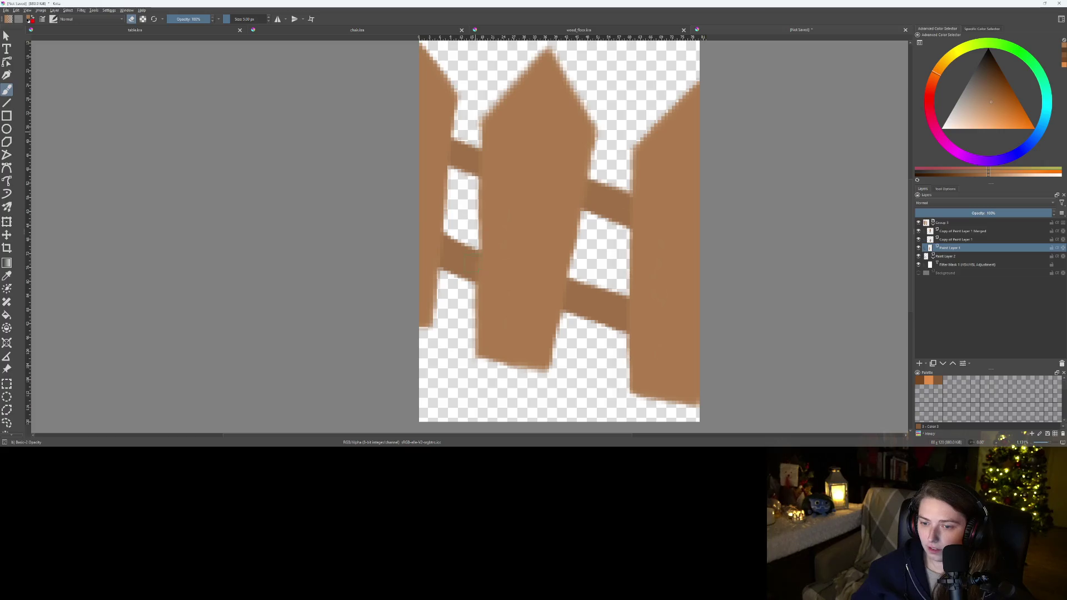
key("ctrl+z")
key("ctrl+z")
left_click_drag(471, 132, 471, 144)
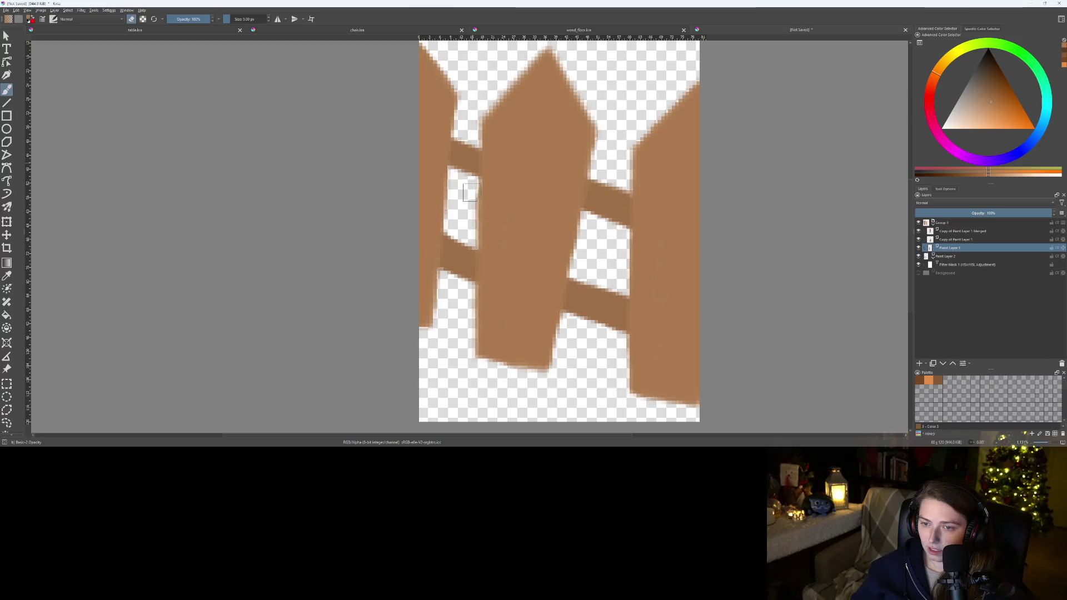
left_click_drag(467, 289, 467, 351)
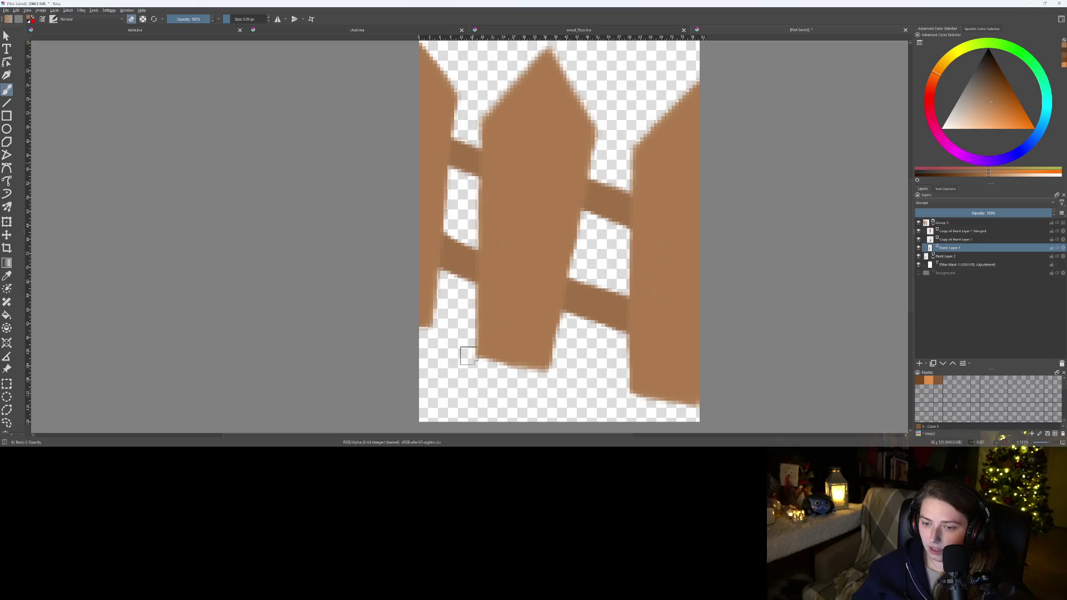
Clean both slopes of the middle post's pointed top with the eraser
scroll(454, 338, "up", 4)
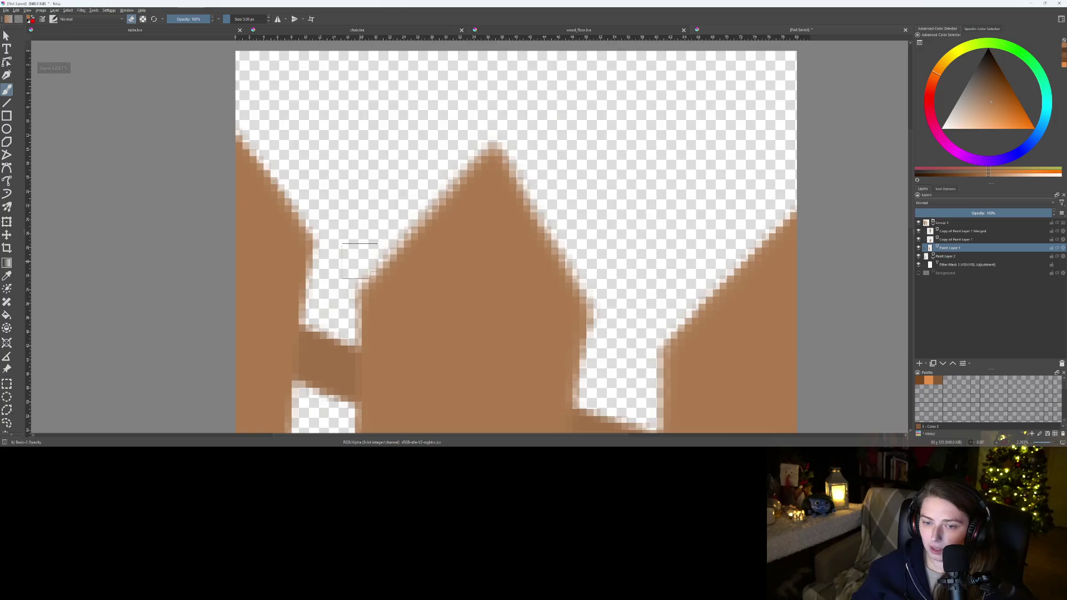
mouse_move(356, 291)
left_mouse_down()
mouse_move(442, 166)
mouse_move(507, 136)
mouse_move(505, 149)
mouse_move(564, 221)
mouse_move(597, 291)
mouse_move(562, 223)
mouse_move(497, 146)
left_mouse_up()
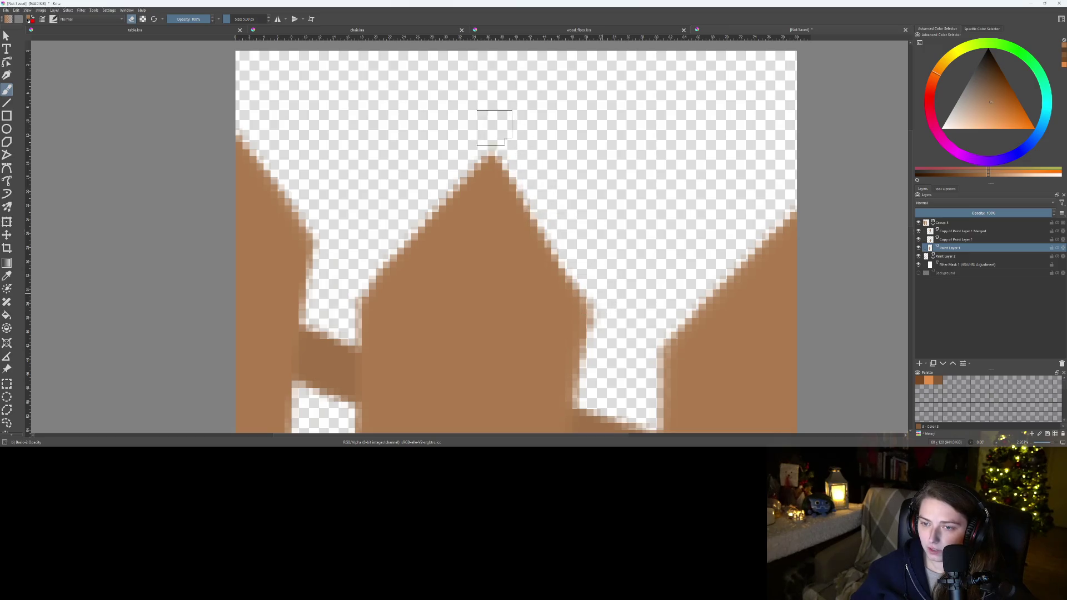
scroll(525, 206, "down", 4)
scroll(581, 233, "down", 1)
scroll(581, 234, "up", 3)
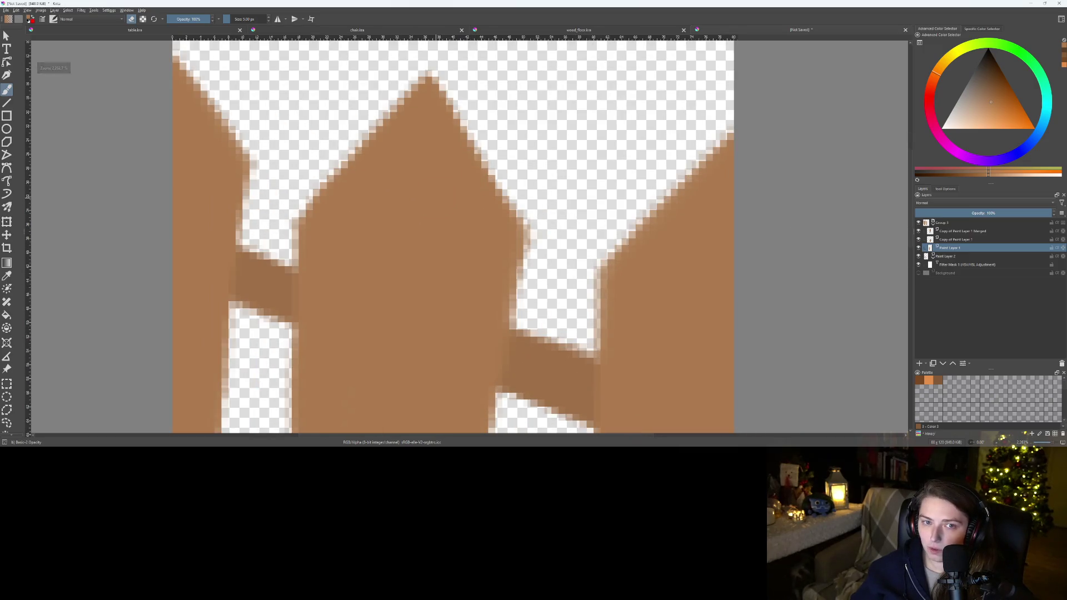
mouse_move(431, 89)
left_mouse_down()
mouse_move(455, 111)
mouse_move(506, 219)
left_mouse_up()
scroll(517, 229, "down", 5)
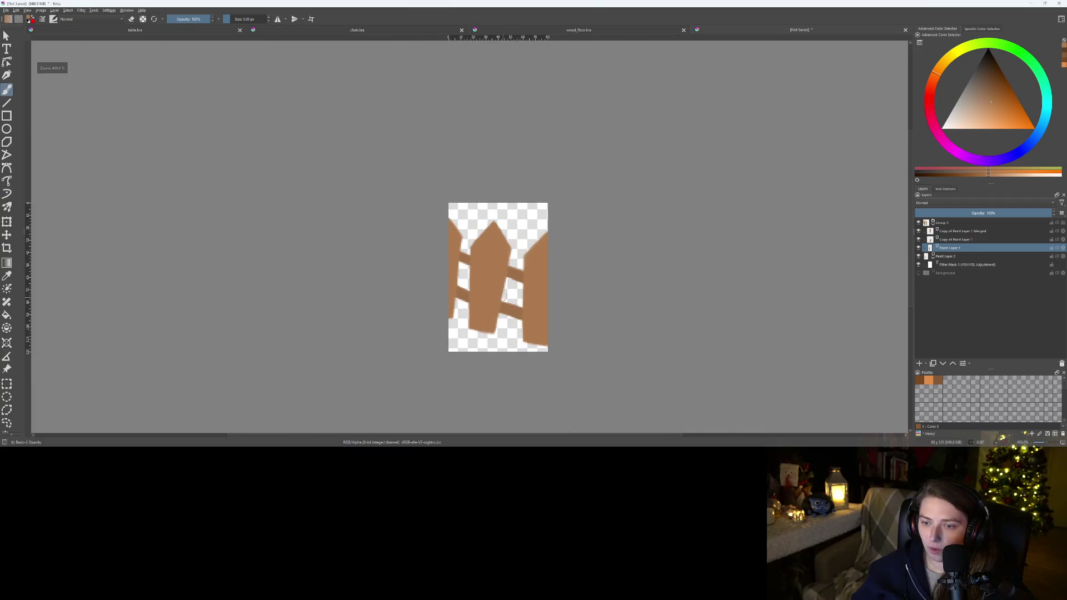
scroll(526, 233, "up", 2)
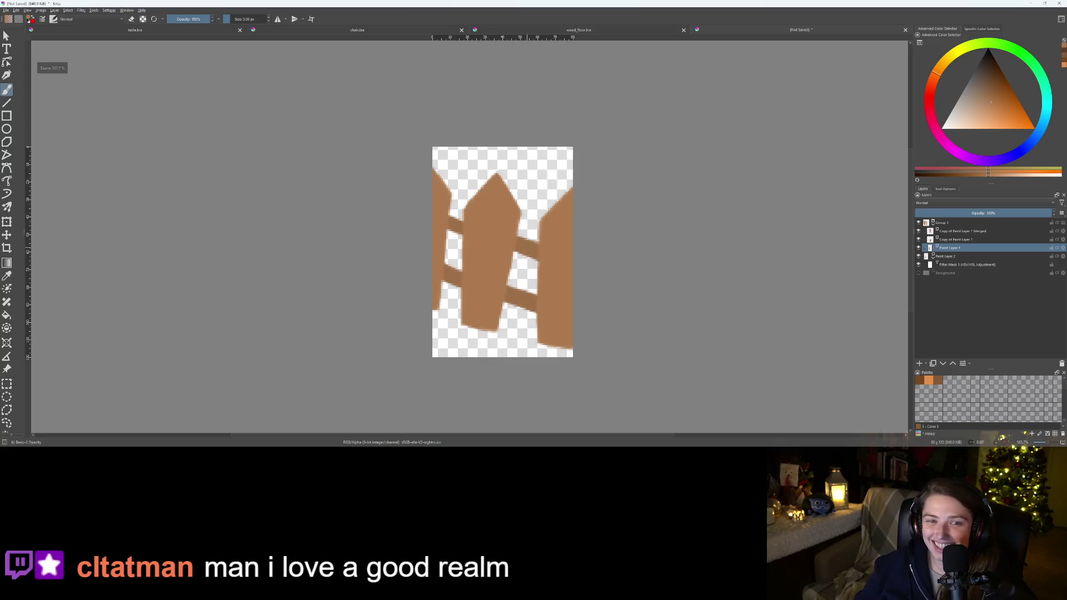
key("ctrl+shift+s")
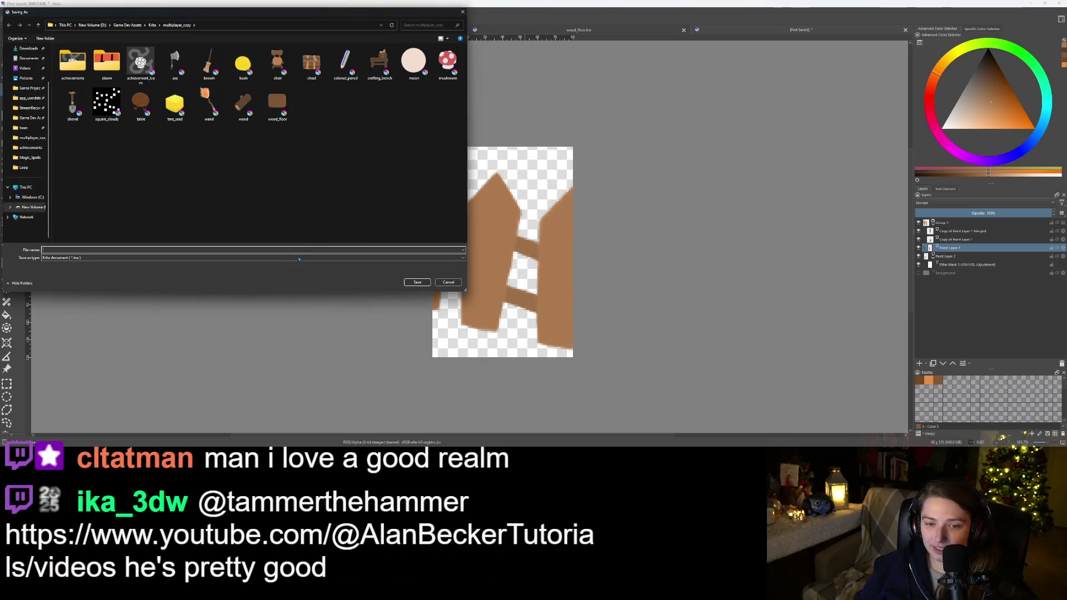
Save the drawing as fence.kra
type("nce")
key("Return")
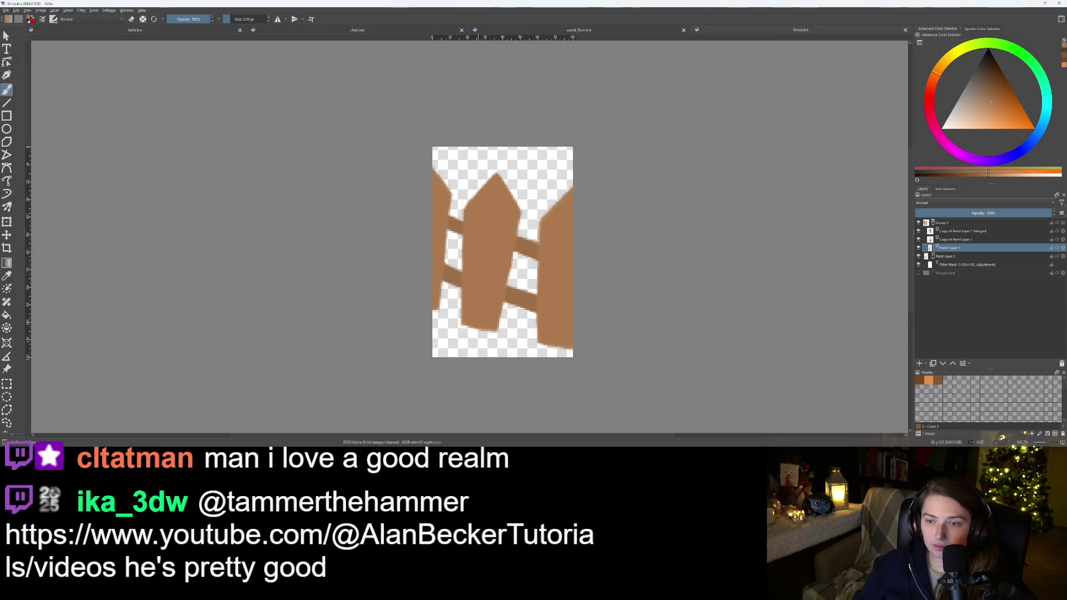
scroll(562, 273, "down", 3)
scroll(561, 272, "up", 3)
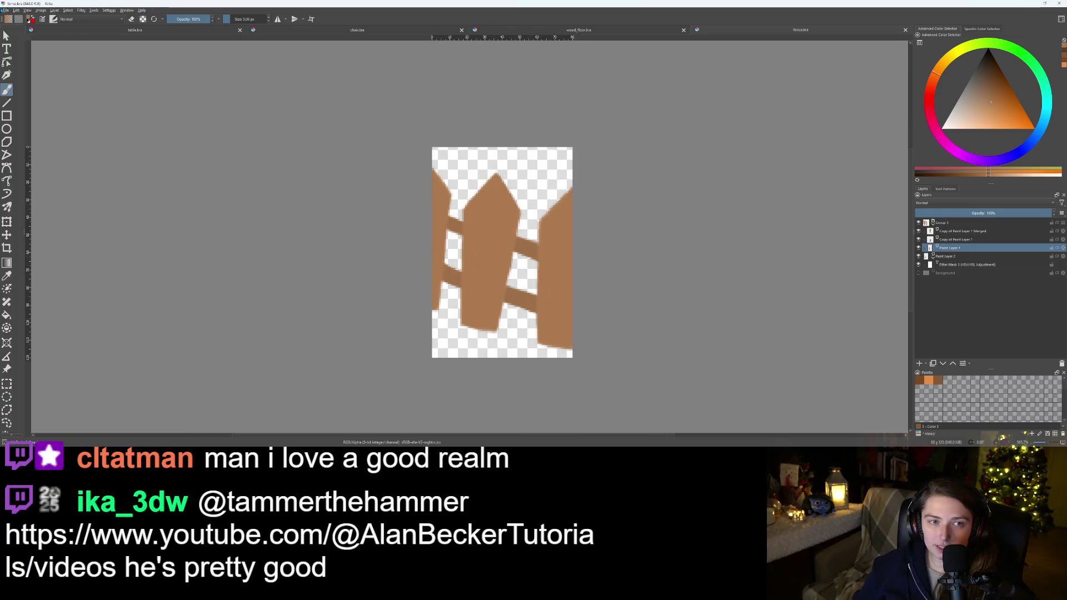
Export the drawing as fence.png, accepting the default PNG options
left_click(5, 10)
left_click(22, 69)
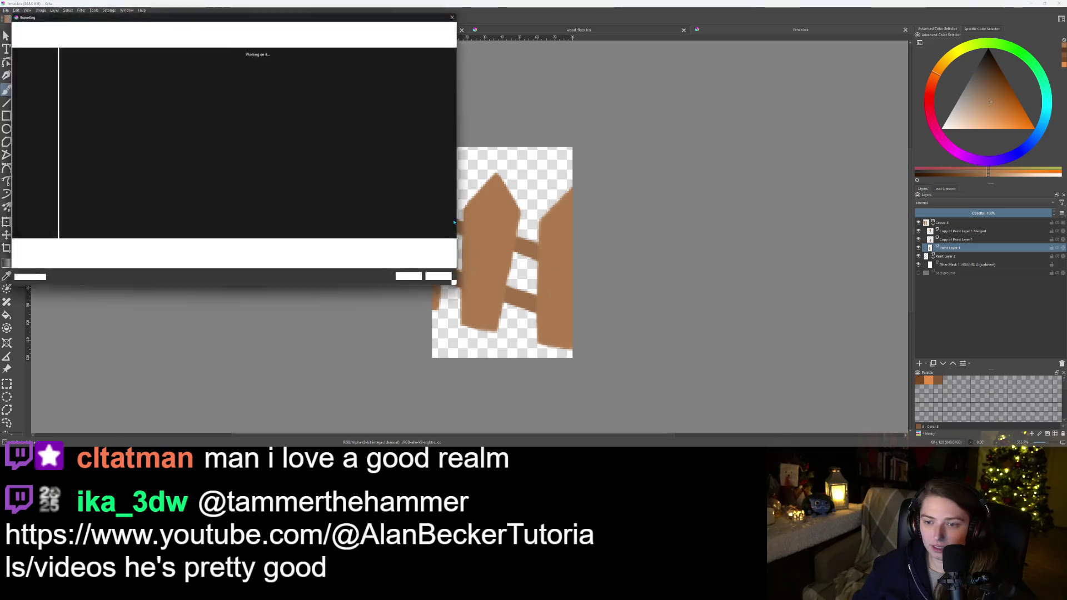
left_click(418, 283)
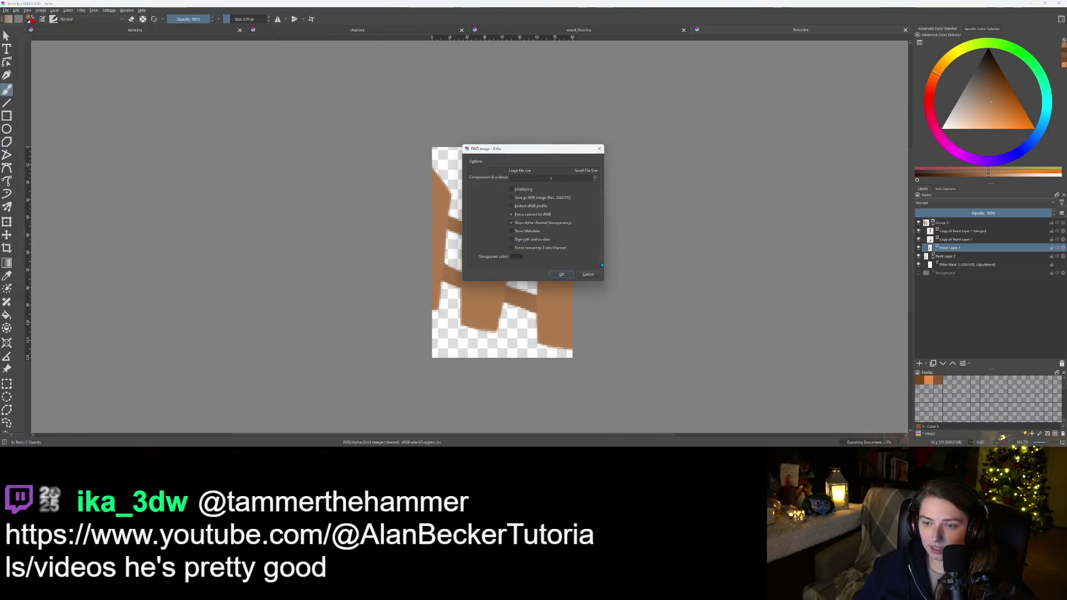
left_click(560, 275)
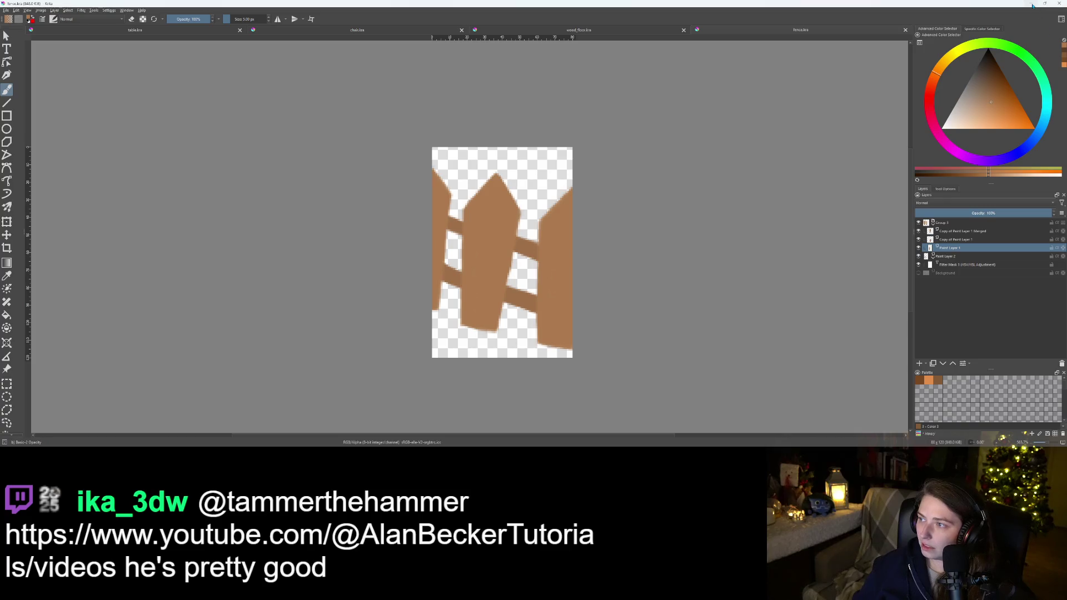
key("plus")
key("plus")
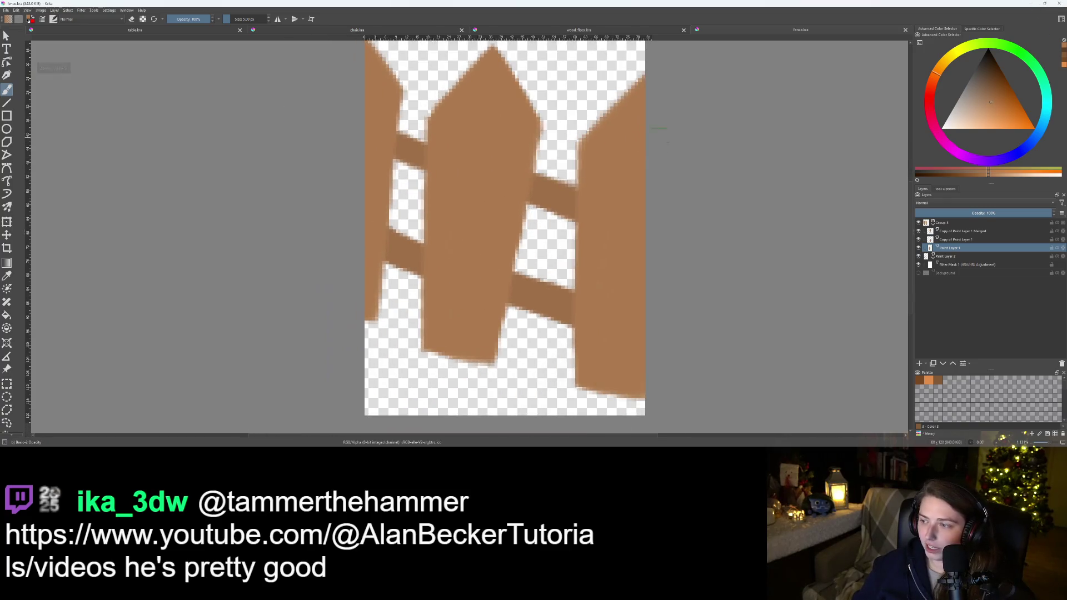
Collapse Group 3, wrap it in a new group, and add a Multiply paint layer above
left_click(933, 222)
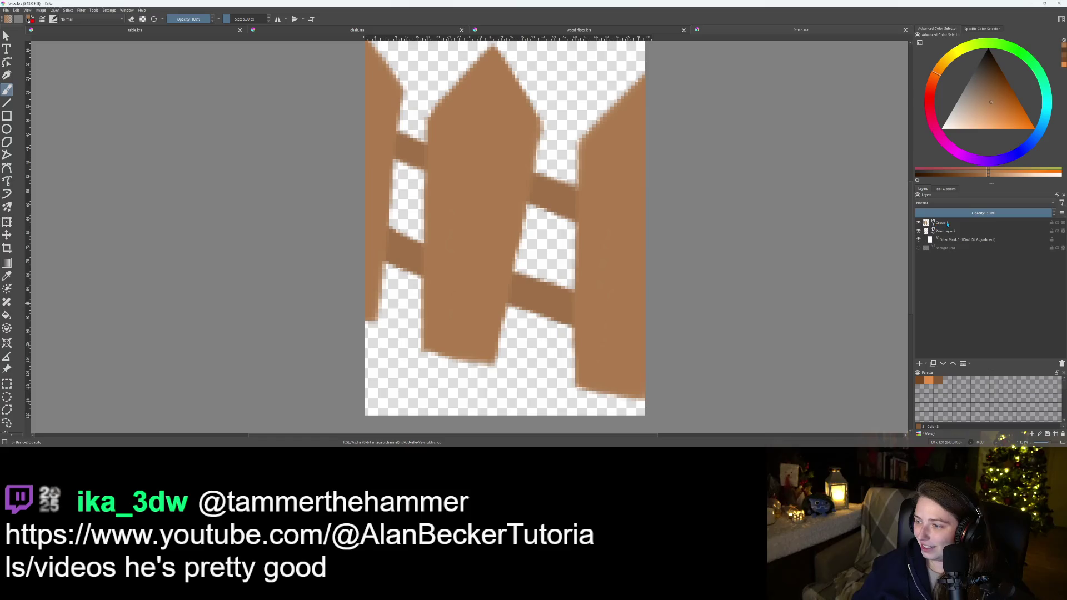
left_click(949, 223)
key("ctrl+g")
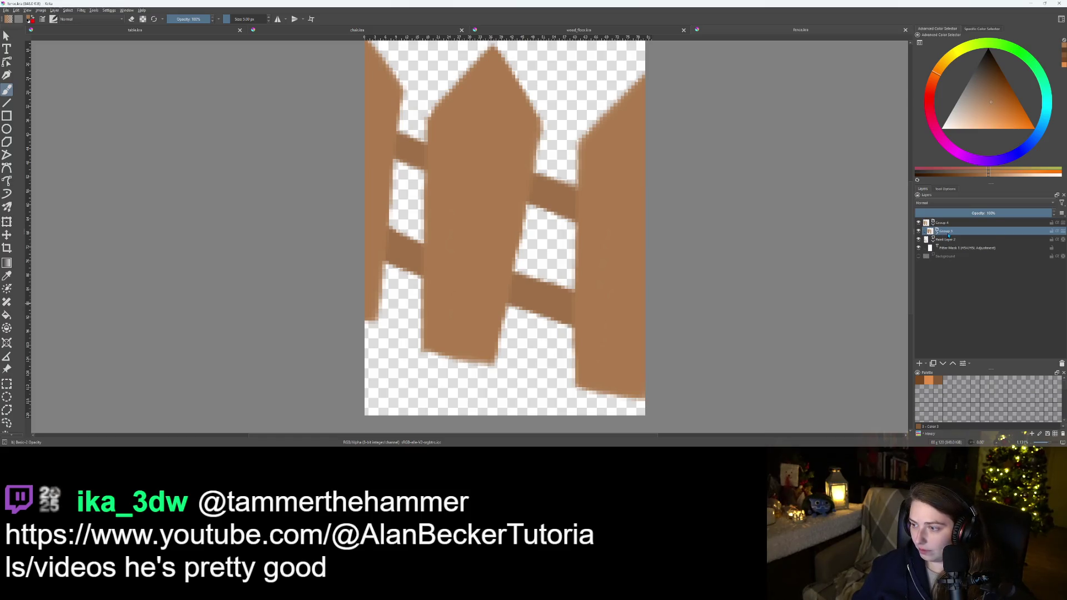
left_click(919, 364)
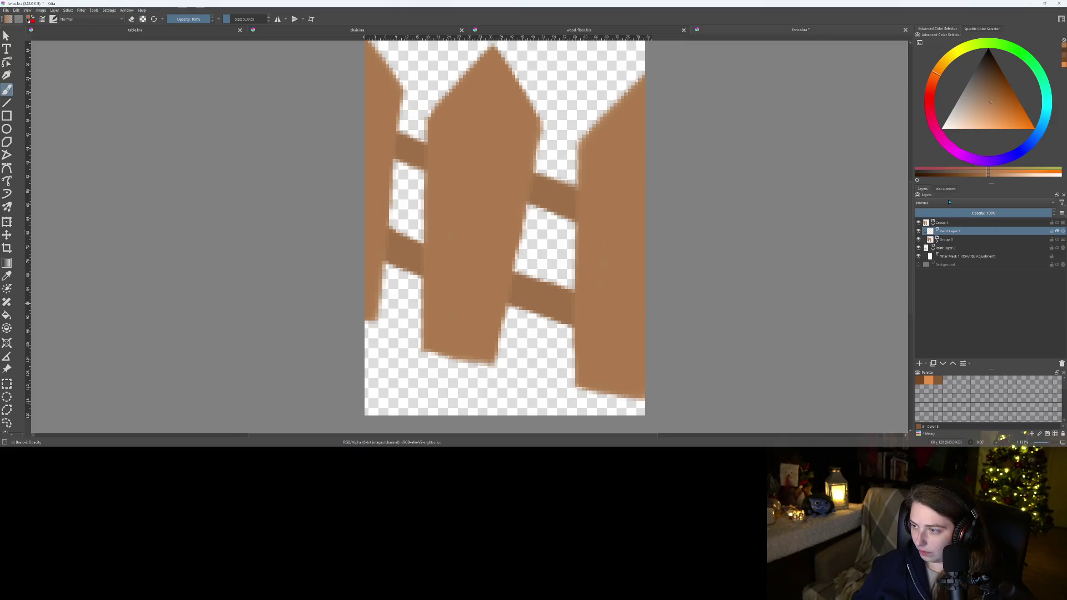
left_click(949, 202)
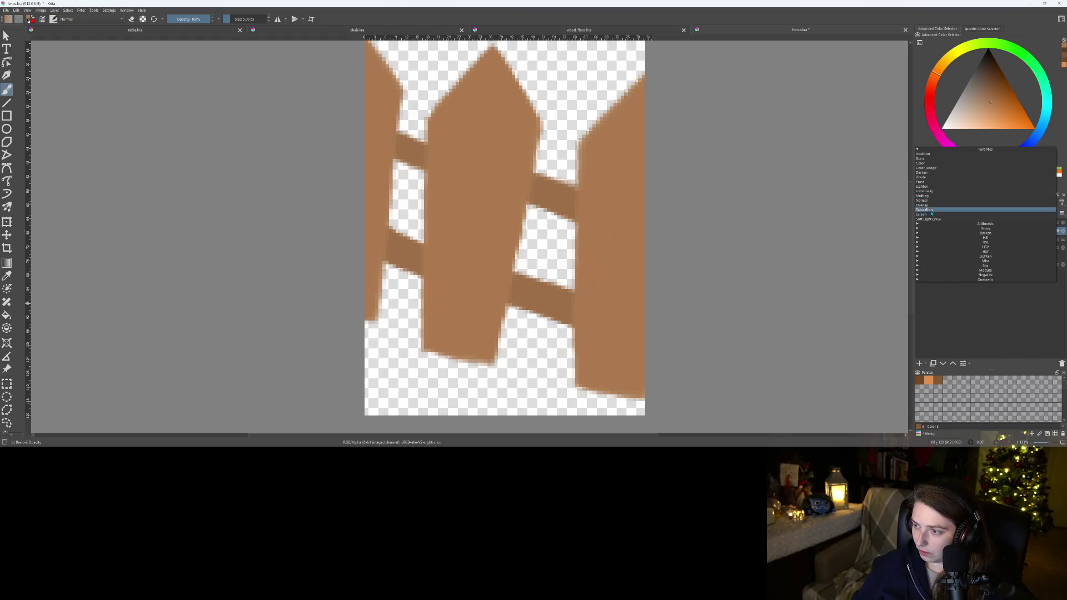
left_click(923, 196)
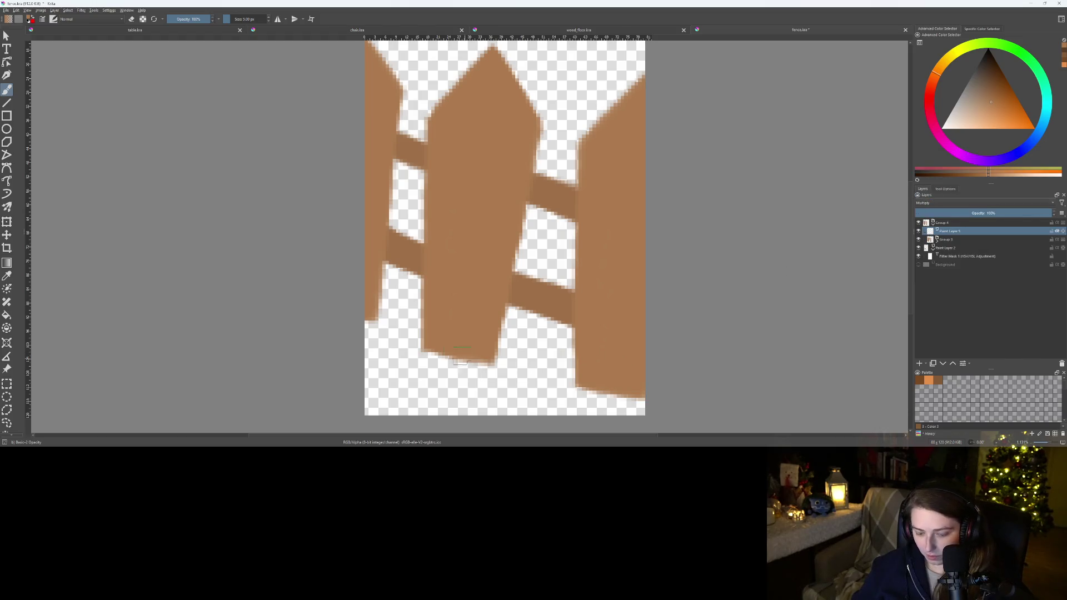
Paint dark brown shading along the left fence post's edges
left_click_drag(373, 317, 367, 318)
left_click_drag(393, 119, 383, 267)
left_click_drag(382, 323, 390, 292)
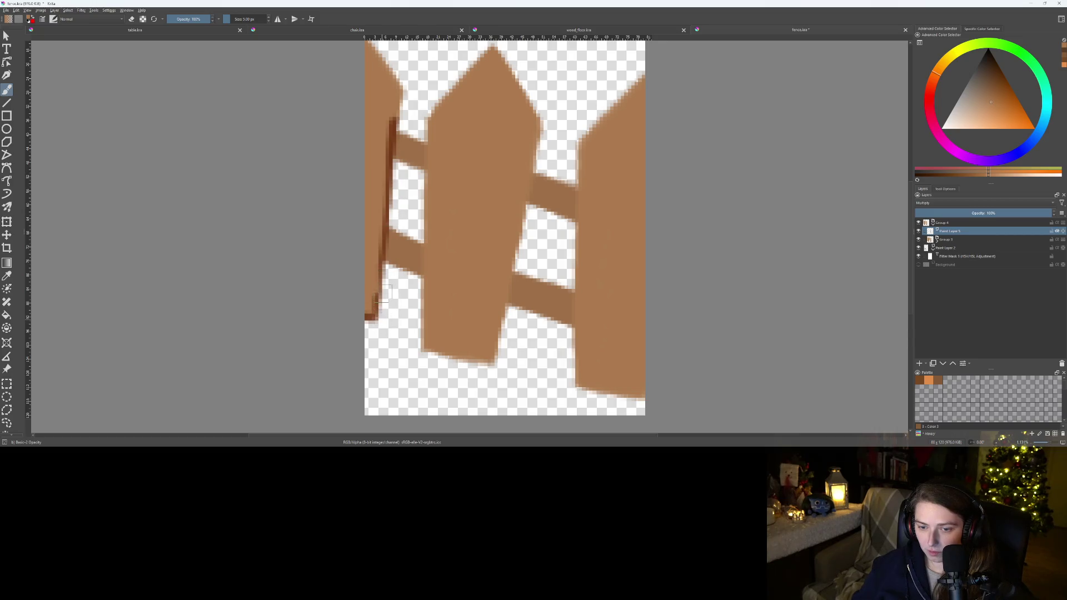
mouse_move(394, 133)
left_mouse_down()
mouse_move(398, 84)
mouse_move(388, 170)
left_mouse_up()
key("e")
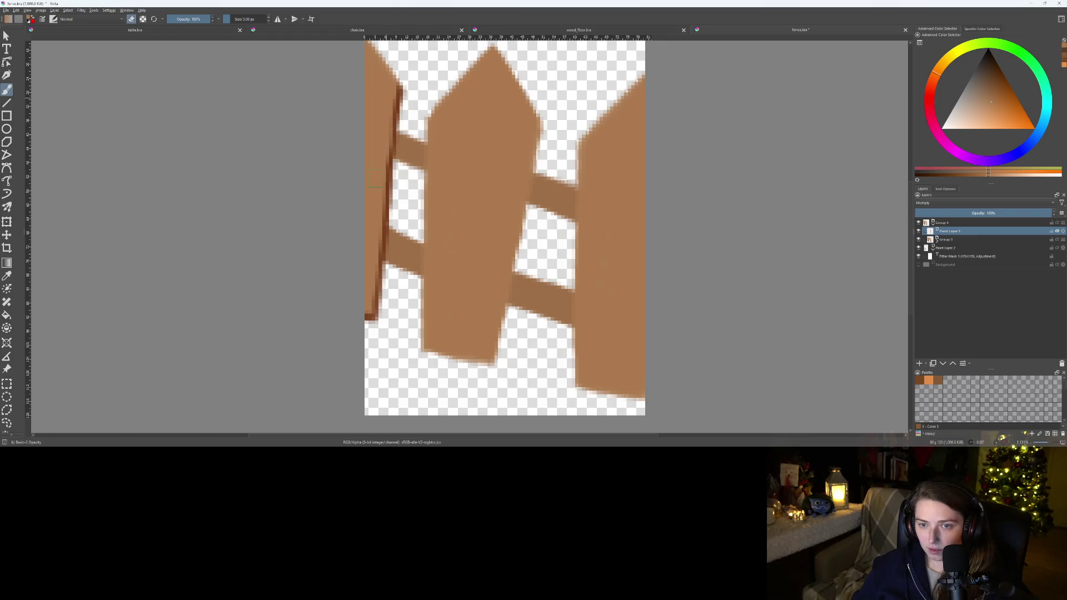
left_click_drag(461, 285, 437, 265)
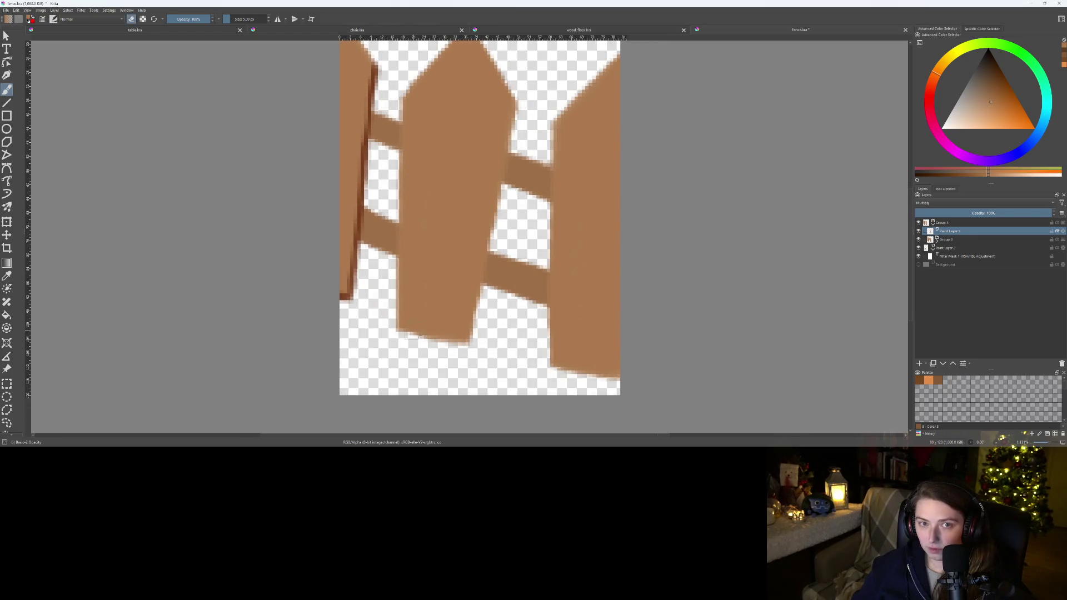
key("e")
left_click_drag(350, 286, 316, 361)
Shade the middle post's right edge in dark brown, erasing to tidy the stroke
mouse_move(491, 174)
left_mouse_down()
mouse_move(469, 228)
mouse_move(454, 374)
mouse_move(440, 394)
mouse_move(453, 311)
left_mouse_up()
key("e")
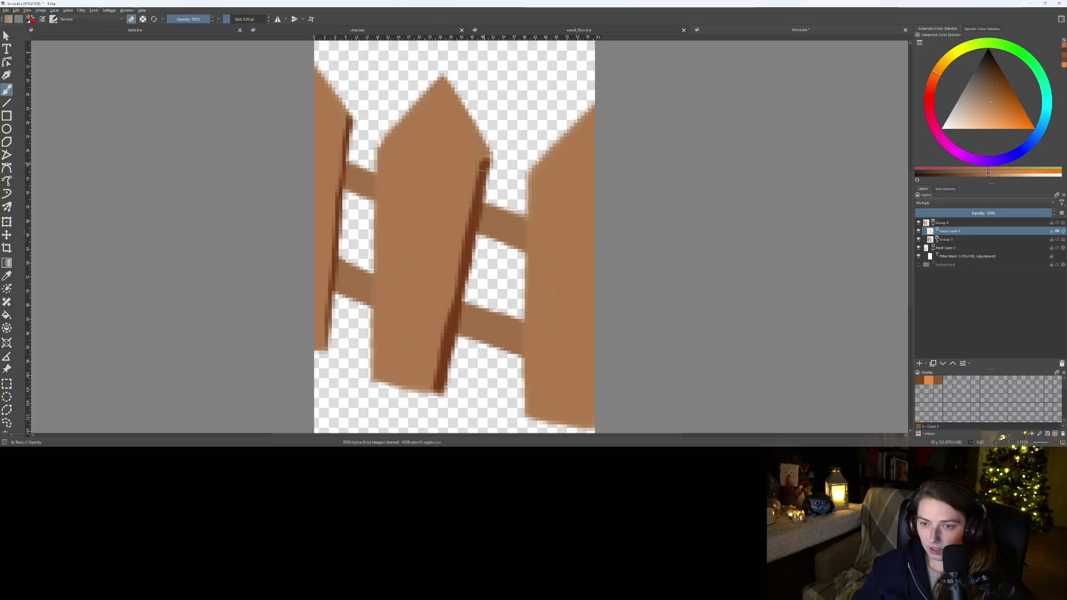
mouse_move(483, 162)
left_mouse_down()
mouse_move(435, 396)
mouse_move(497, 139)
mouse_move(478, 182)
left_mouse_up()
key("e")
key("e")
left_click_drag(471, 234, 445, 313)
scroll(443, 336, "down", 1)
scroll(443, 336, "up", 1)
scroll(443, 337, "down", 1)
scroll(555, 205, "up", 1)
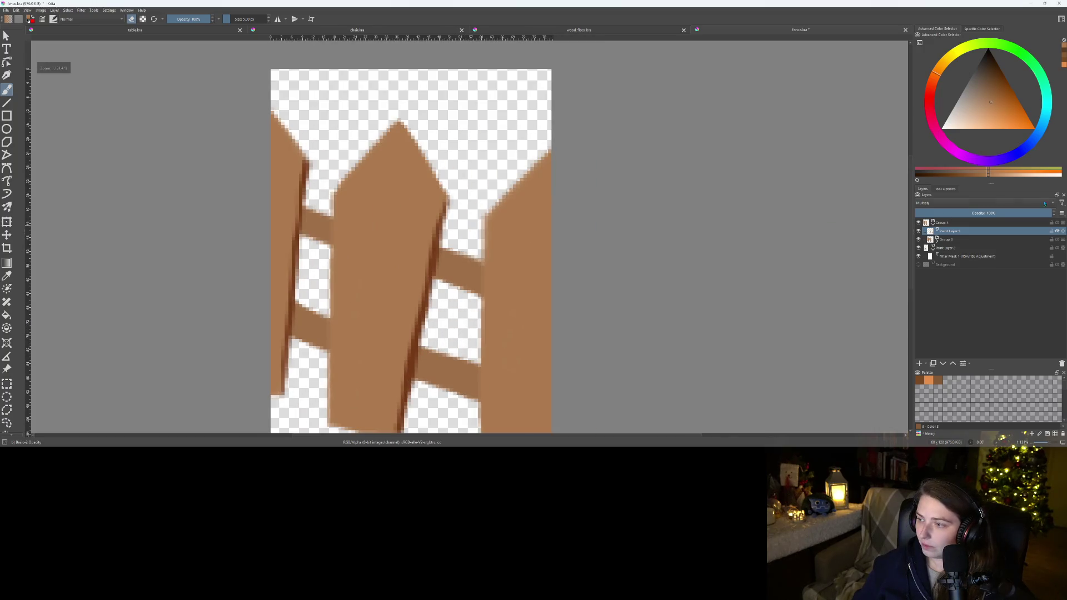
Lower the shading layer to about 50% opacity and add a new paint layer
left_click(992, 213)
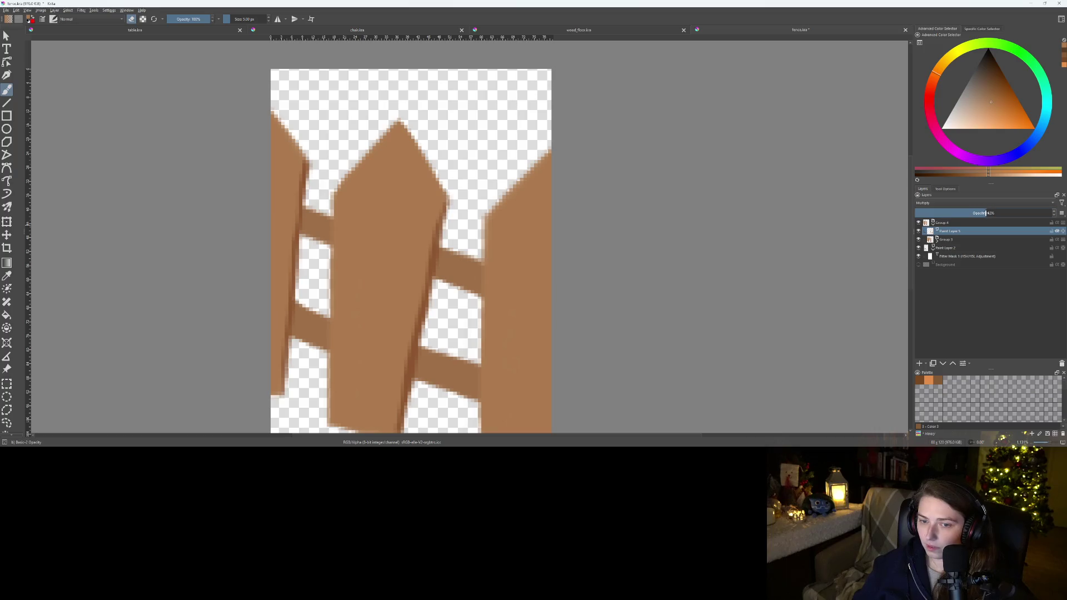
scroll(639, 321, "down", 2)
scroll(602, 290, "up", 1)
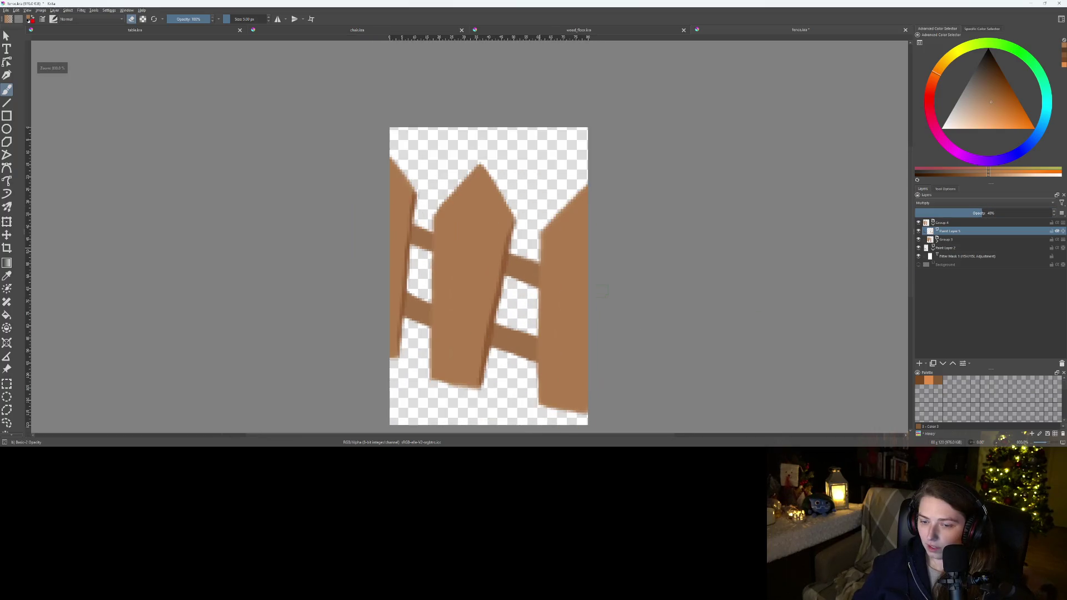
key("Insert")
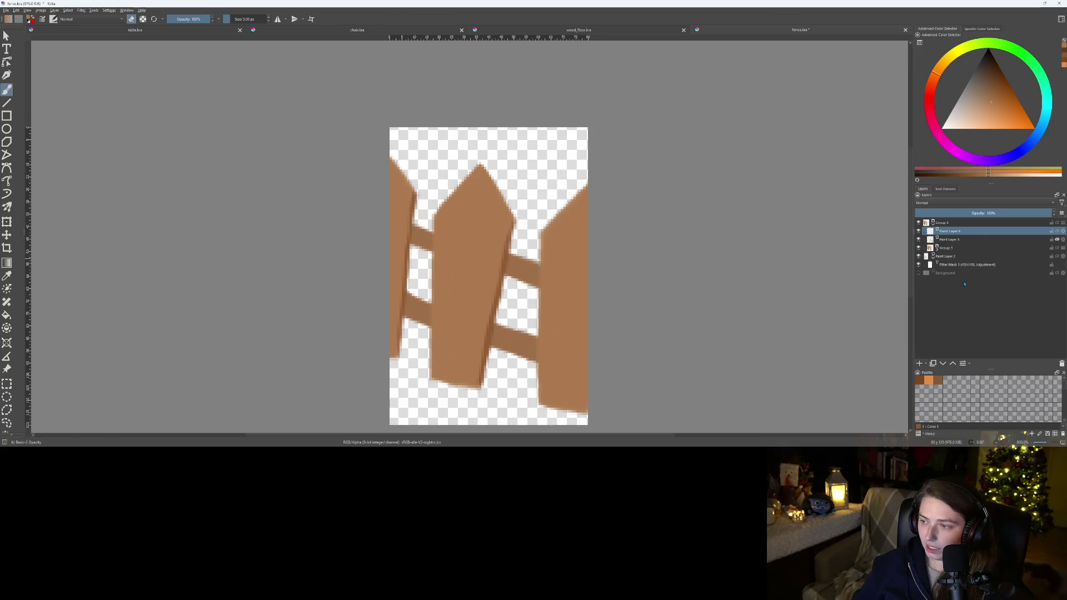
left_click(939, 203)
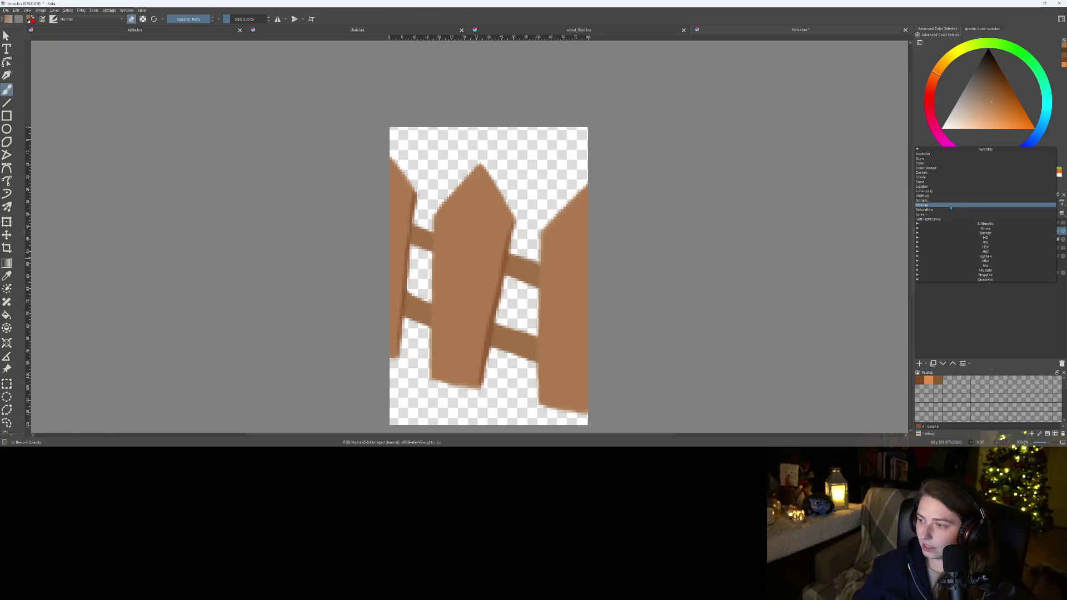
Set the new layer to Addition with inherit alpha and paint yellow along the picket tops
left_click(923, 154)
scroll(547, 152, "up", 2)
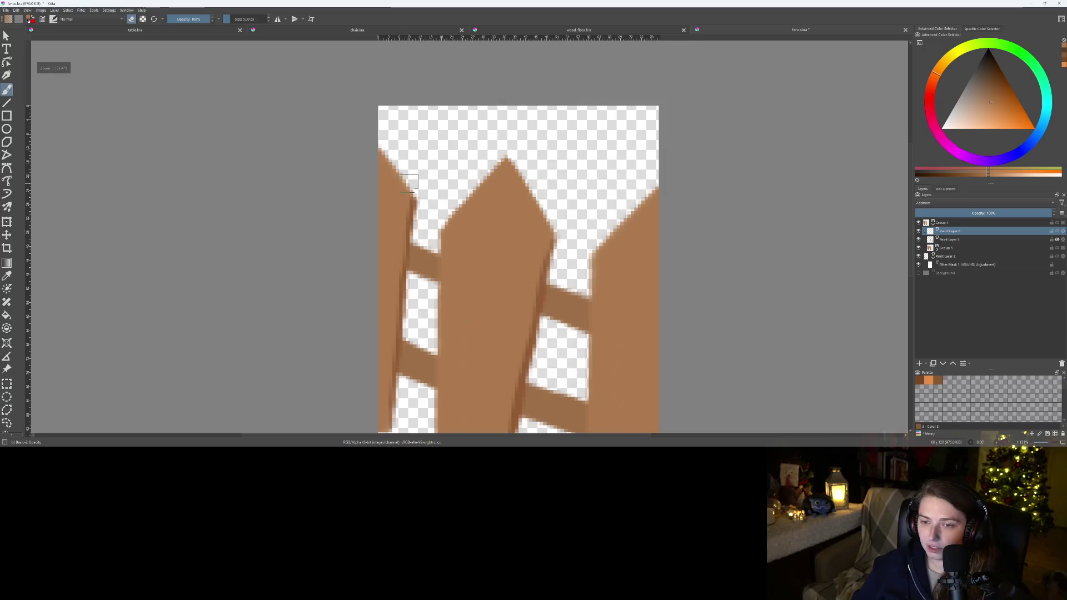
key("e")
left_click_drag(593, 253, 527, 139)
left_click(1056, 231)
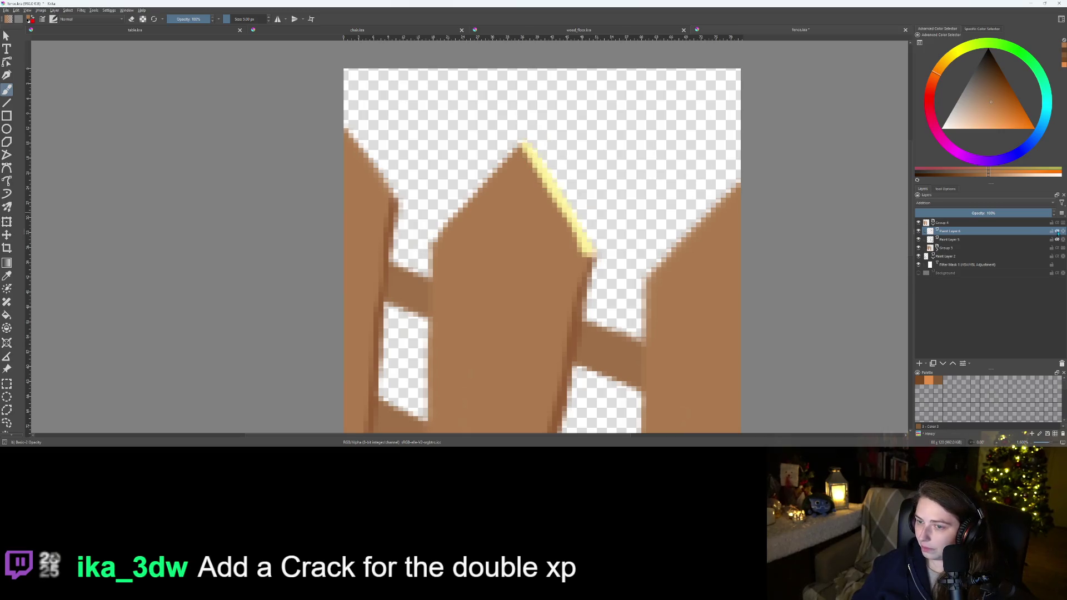
left_click_drag(345, 129, 404, 199)
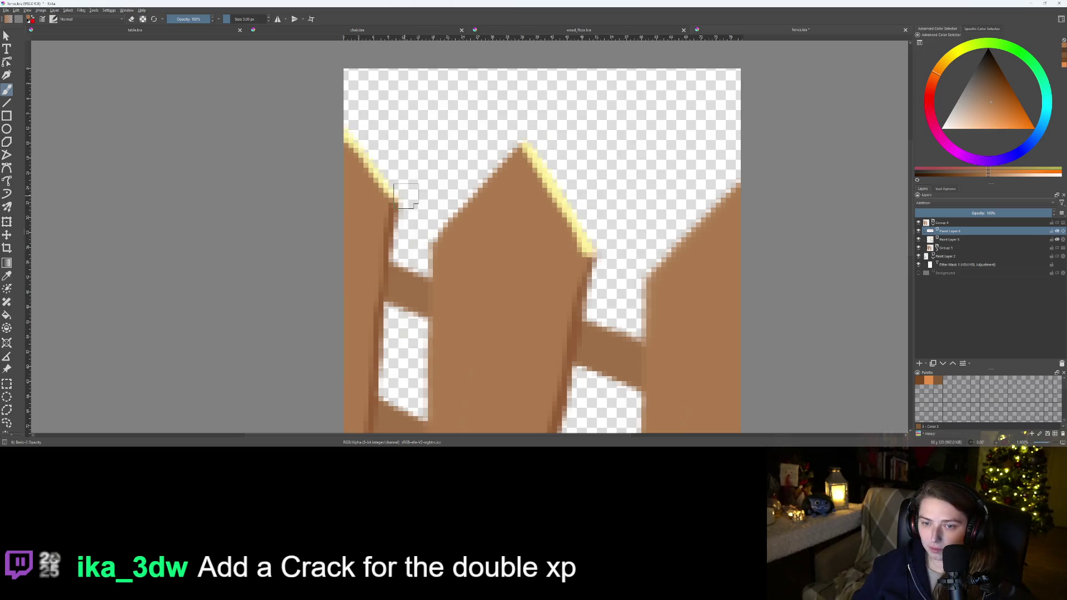
Dim the highlight layer to 46% opacity, then group Paint Layer 2
key("minus")
key("minus")
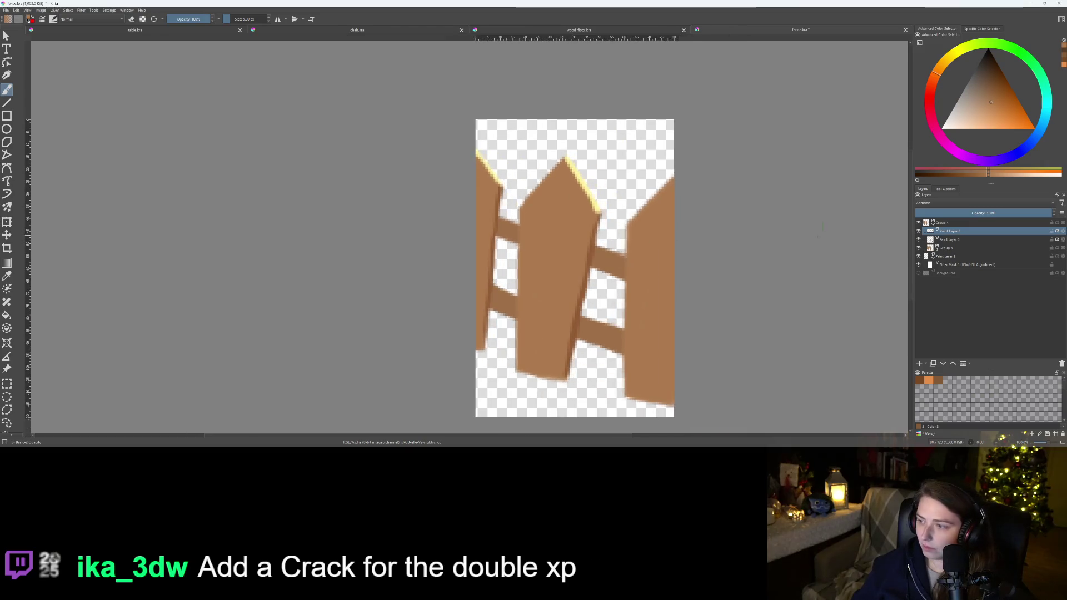
left_click_drag(994, 211, 977, 213)
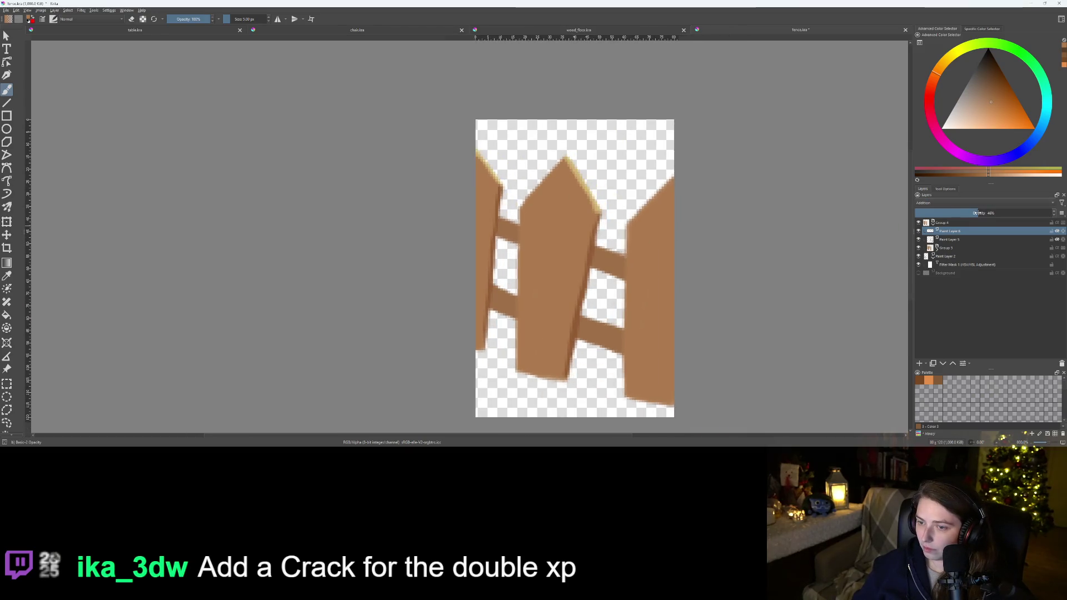
key("minus")
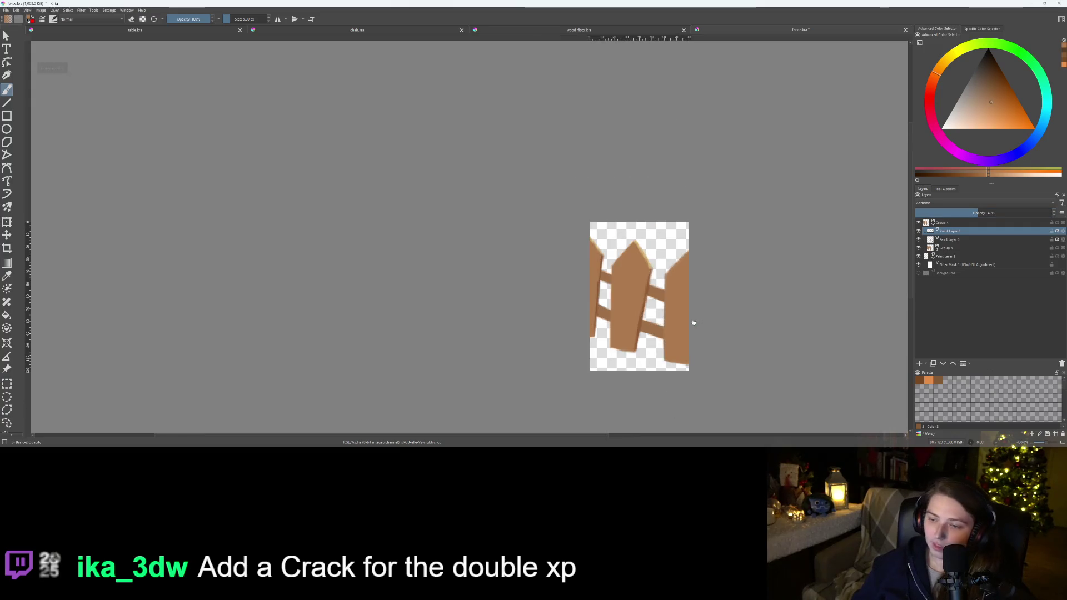
scroll(587, 256, "up", 2)
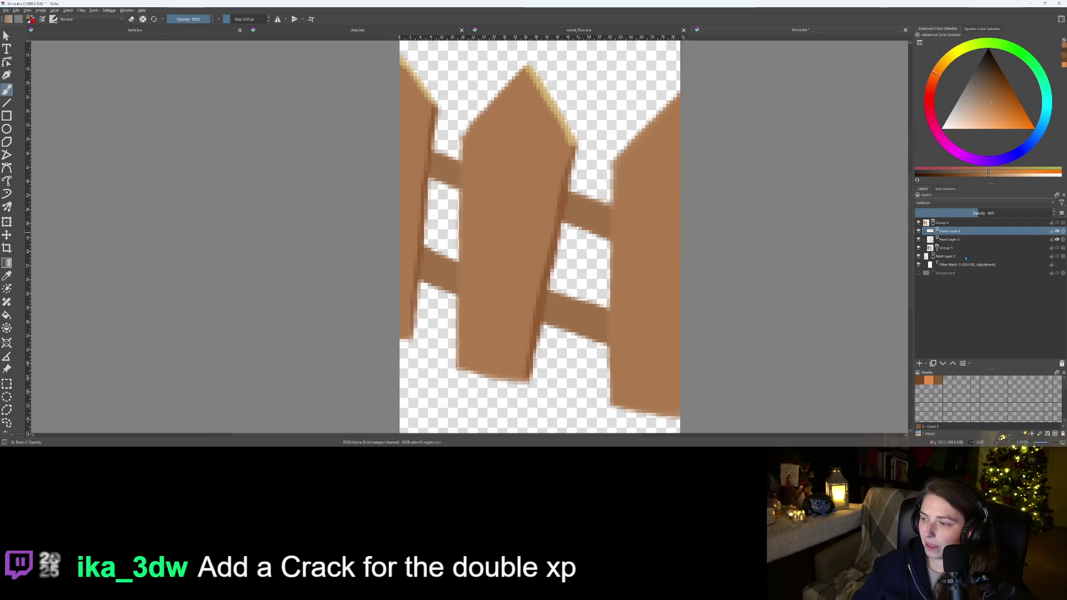
left_click(962, 256)
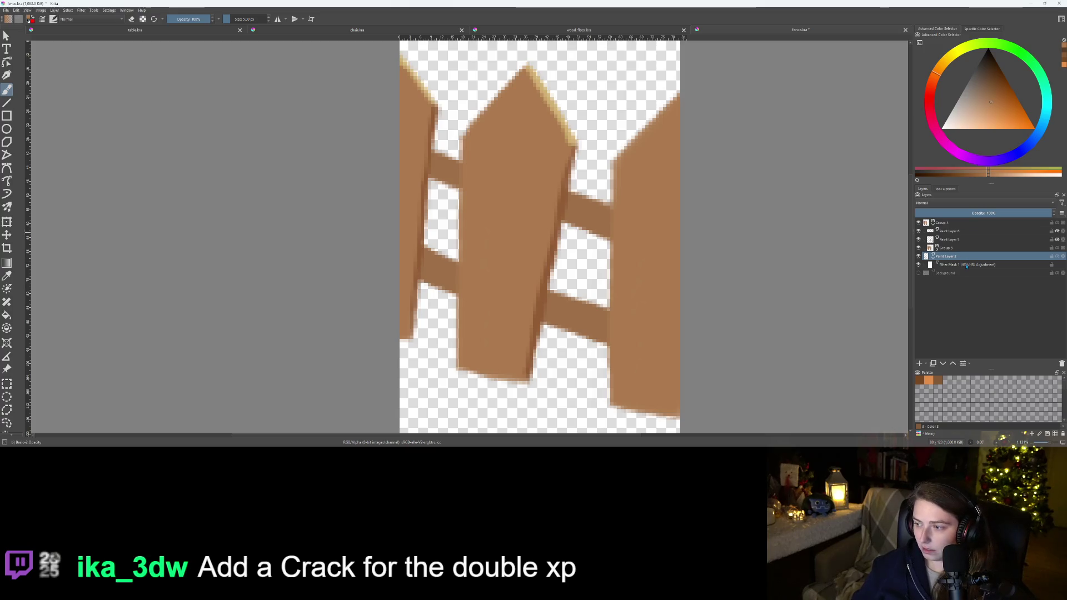
key("ctrl+g")
Highlight both crossbars' top edges in yellow on an Addition layer at 47% opacity
key("Insert")
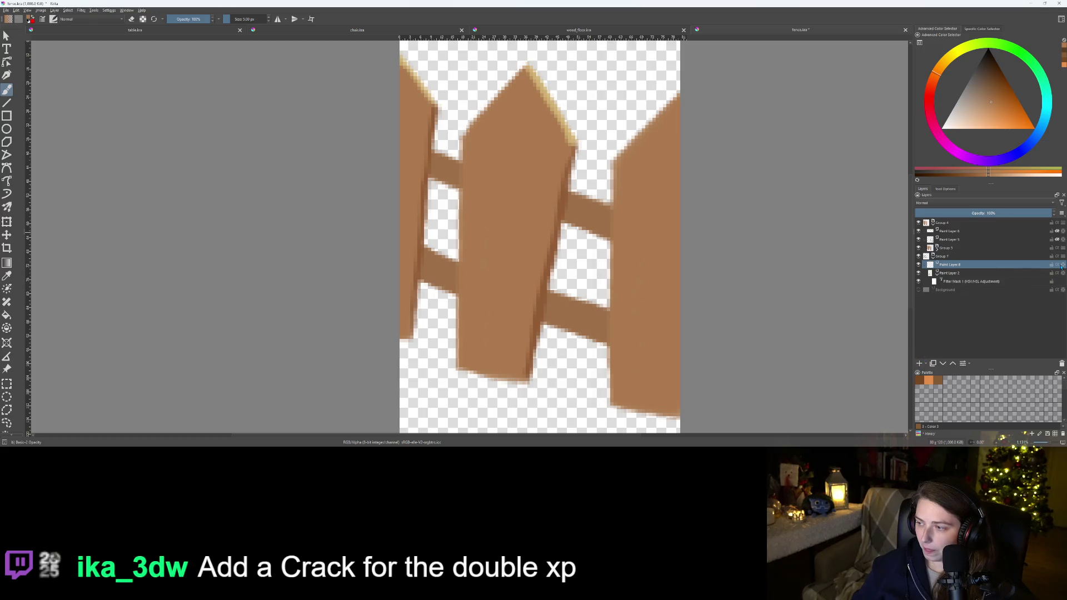
left_click(978, 204)
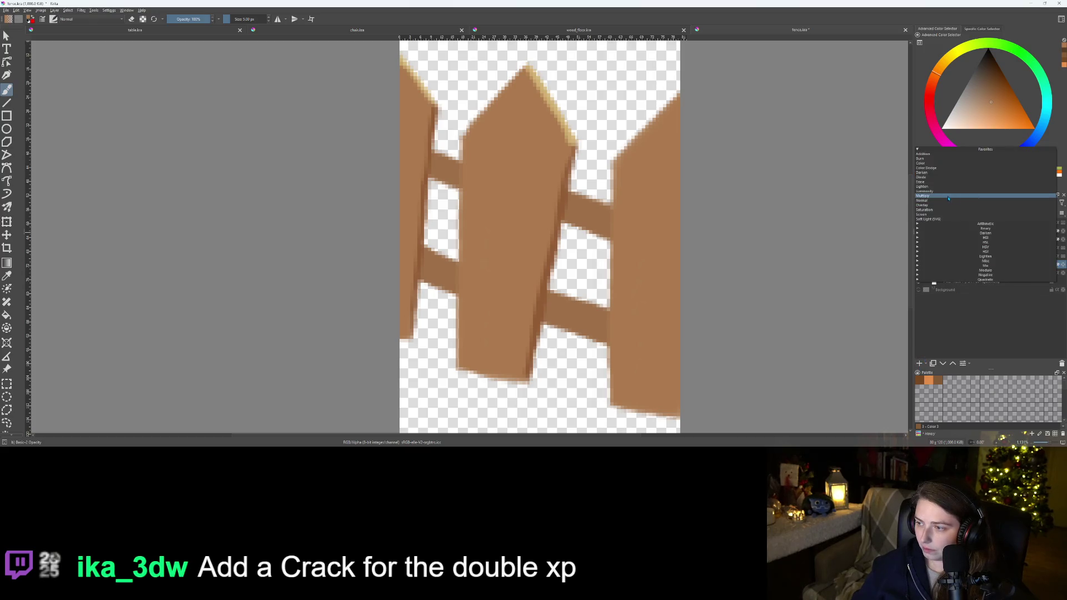
left_click(930, 155)
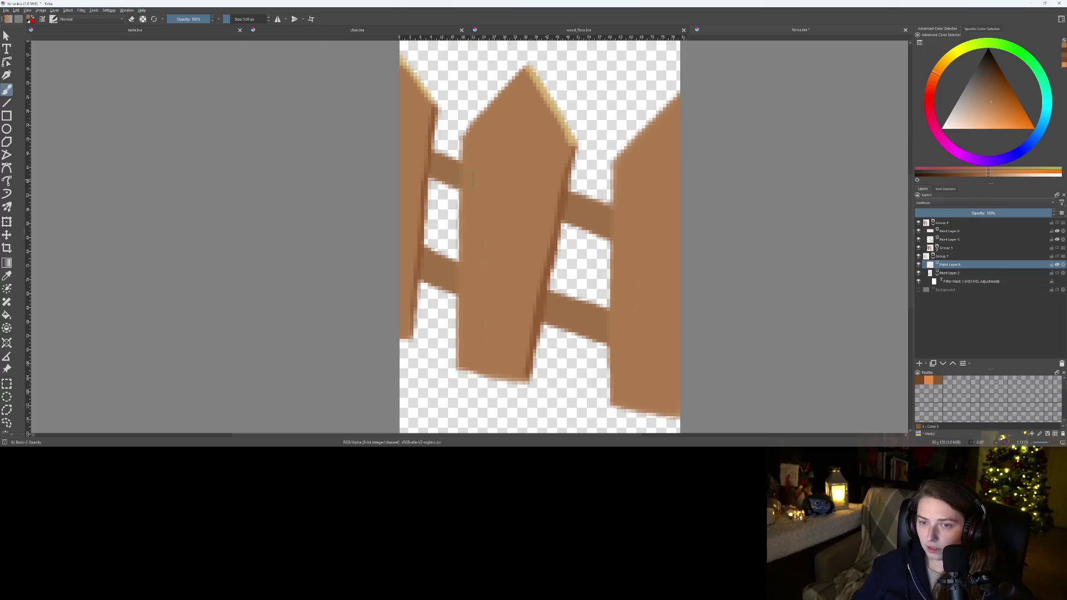
left_click_drag(433, 152, 459, 162)
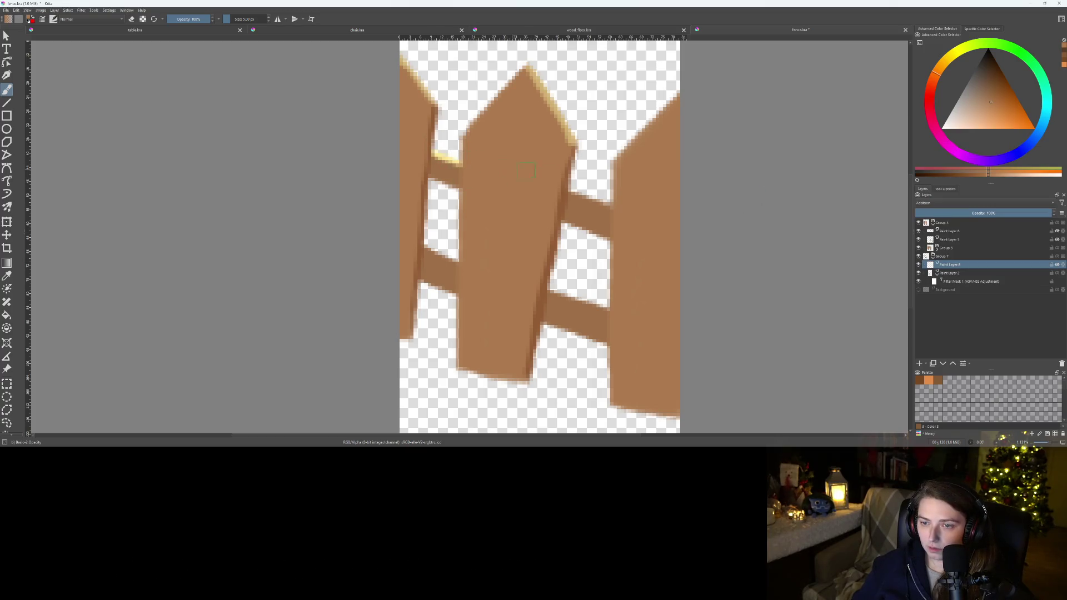
left_click_drag(571, 193, 600, 206)
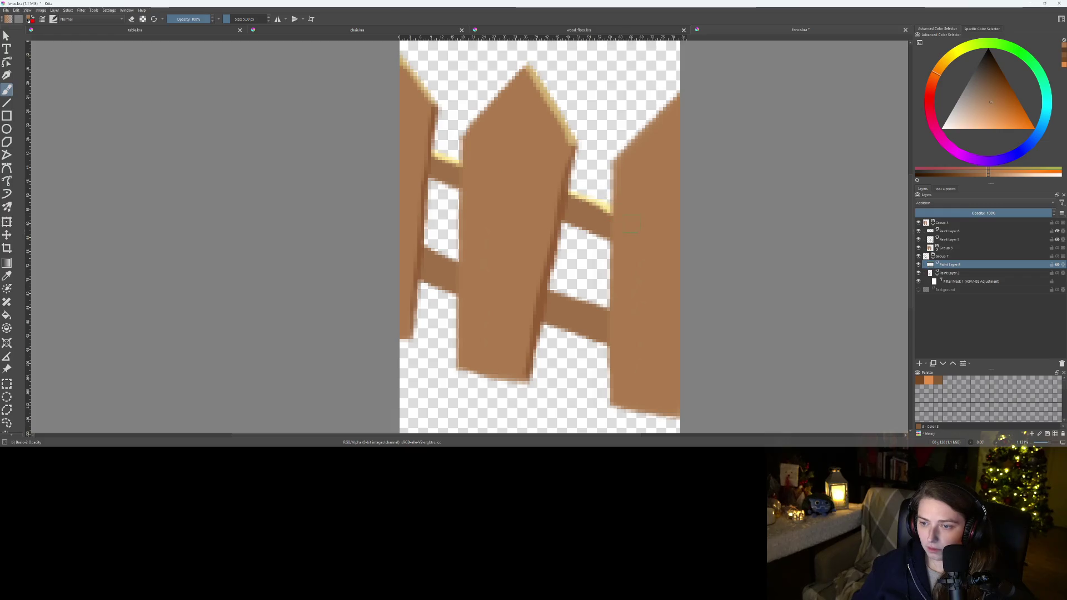
key("e")
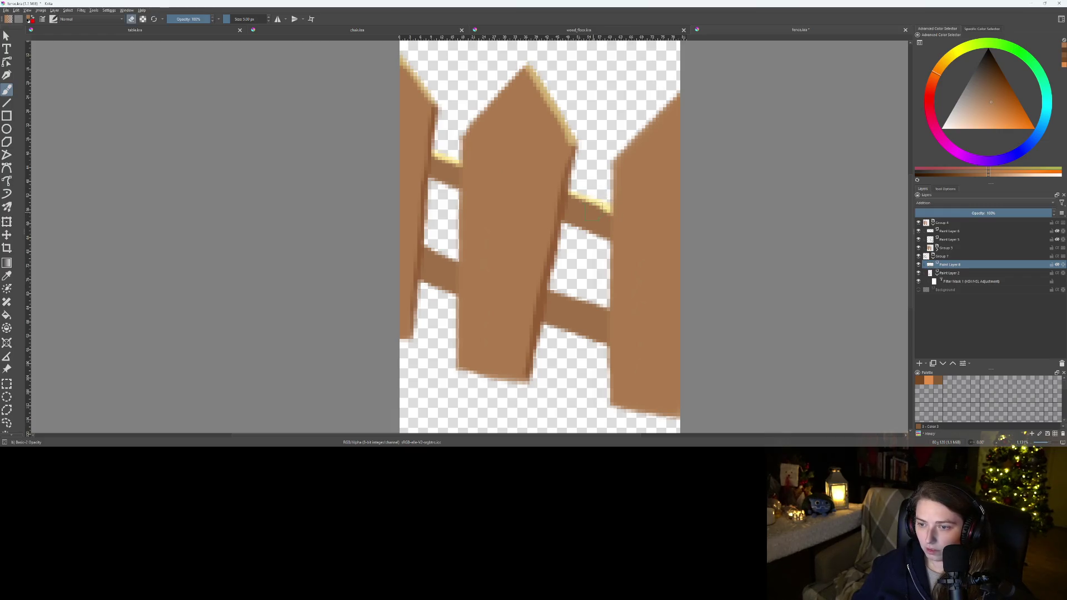
left_click(979, 213)
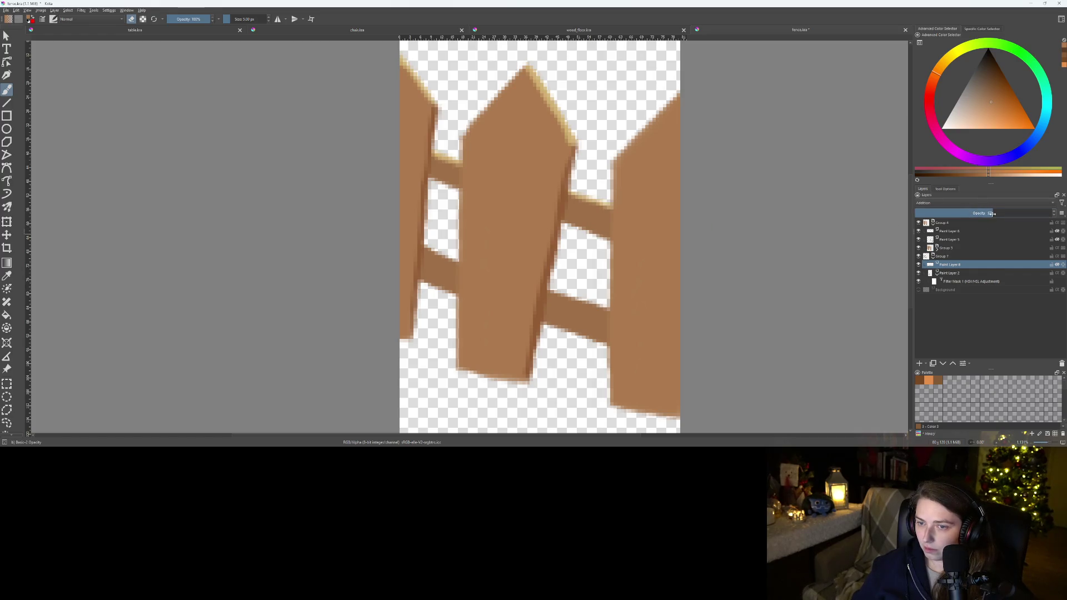
key("Insert")
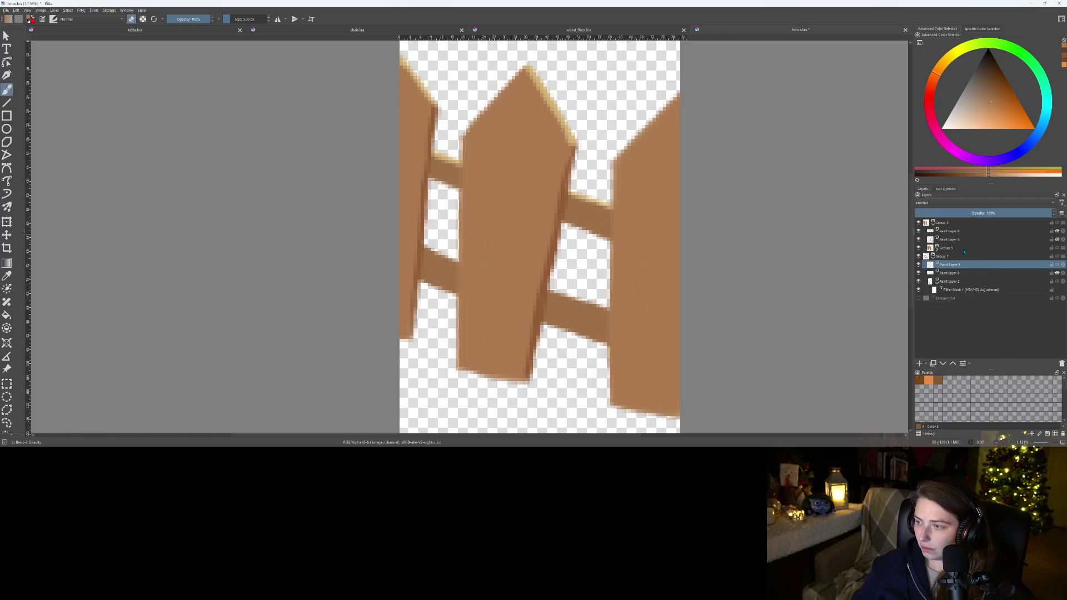
Shade the right rail's lower edge on a Multiply layer set to about 35% opacity
left_click(971, 203)
left_click(941, 199)
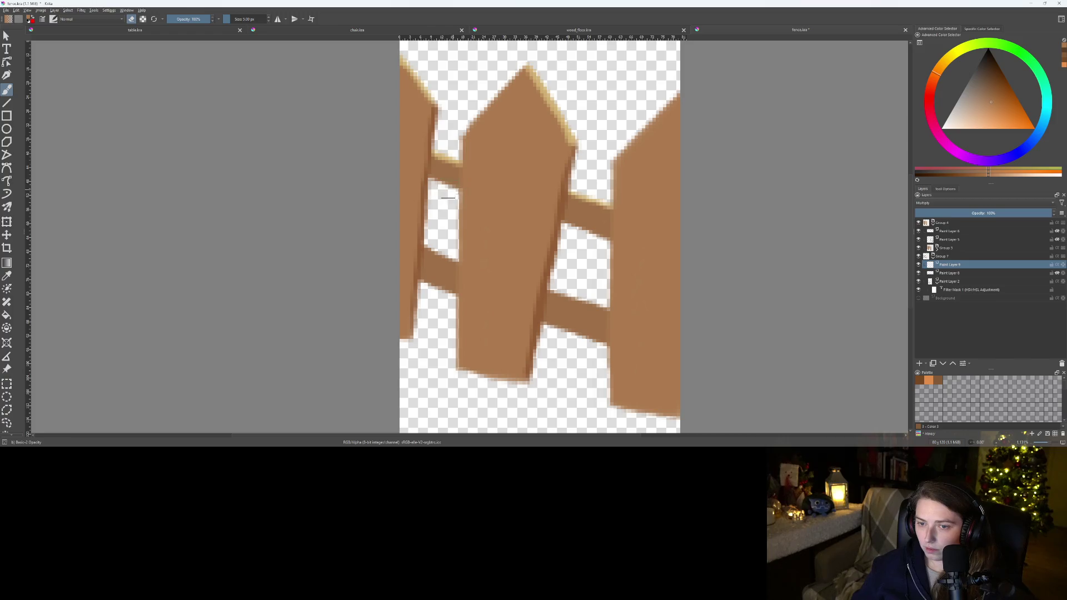
left_click_drag(431, 189, 459, 188)
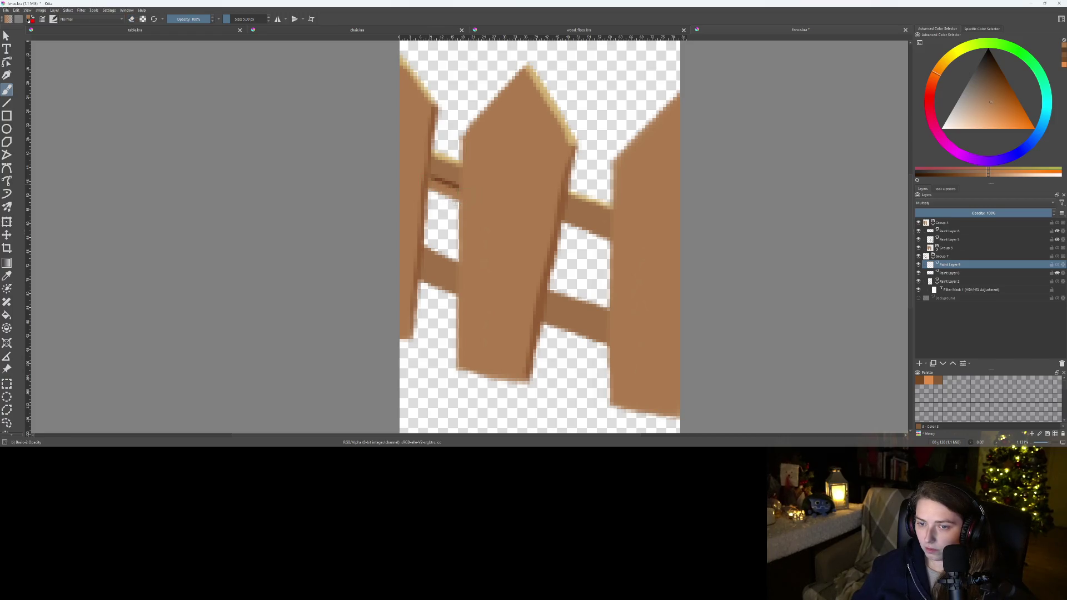
key("ctrl+z")
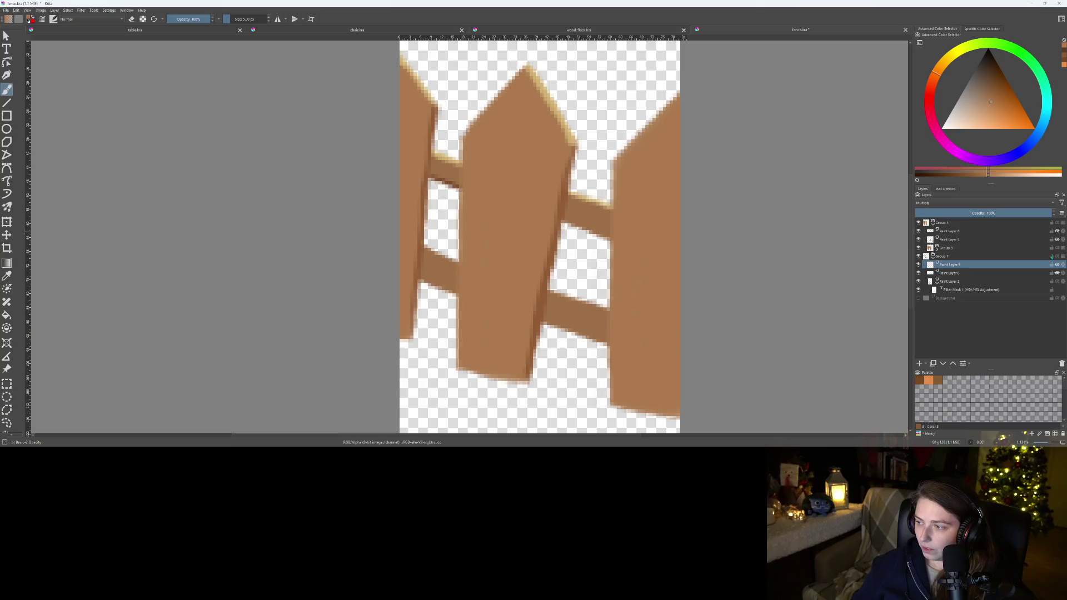
left_click_drag(561, 219, 607, 233)
key("e")
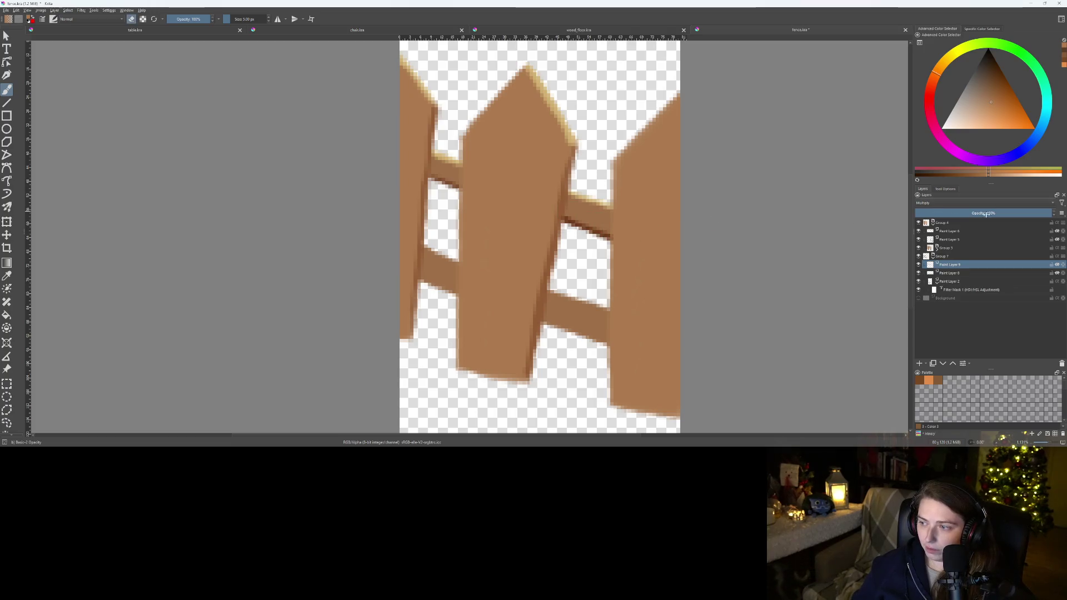
left_click(990, 214)
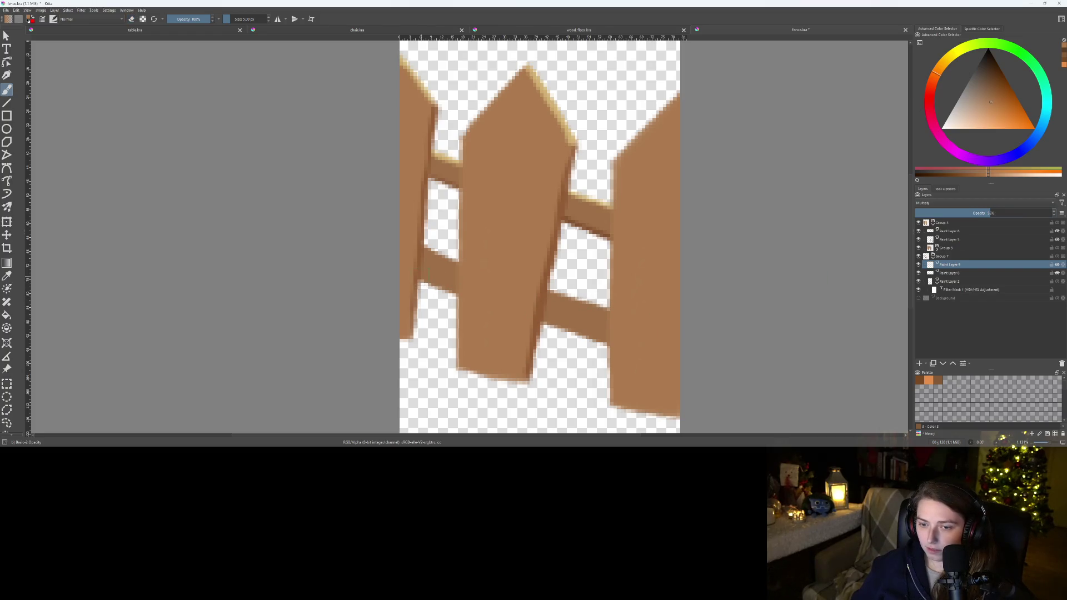
Shade the lower rails beside the posts and the left rail's underside, then save fence.kra
left_click_drag(429, 271, 471, 288)
left_click_drag(422, 262, 448, 284)
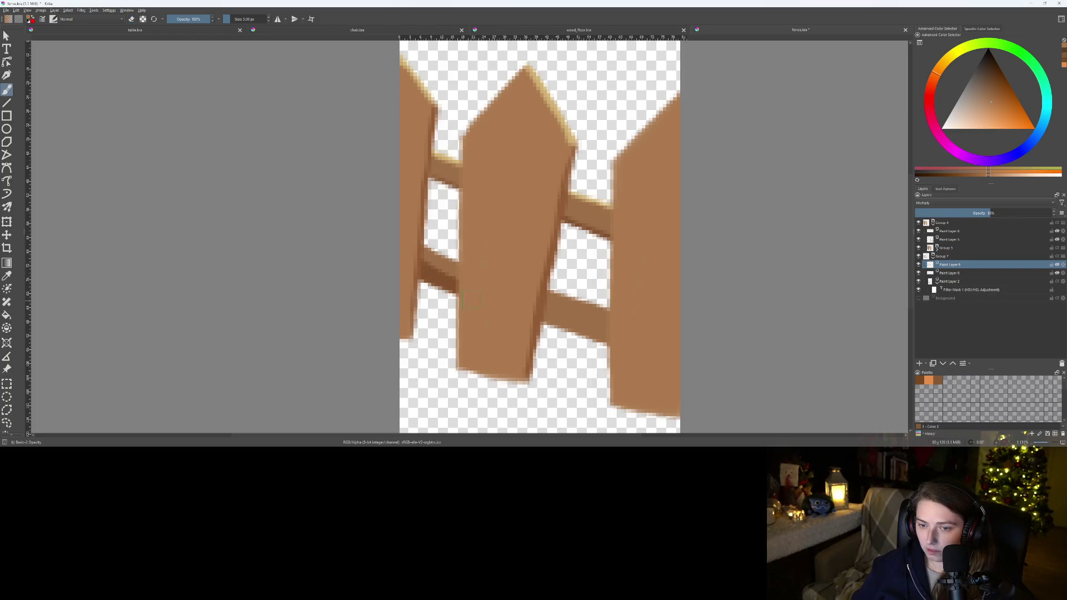
mouse_move(430, 249)
left_mouse_down()
mouse_move(425, 289)
mouse_move(452, 273)
left_mouse_up()
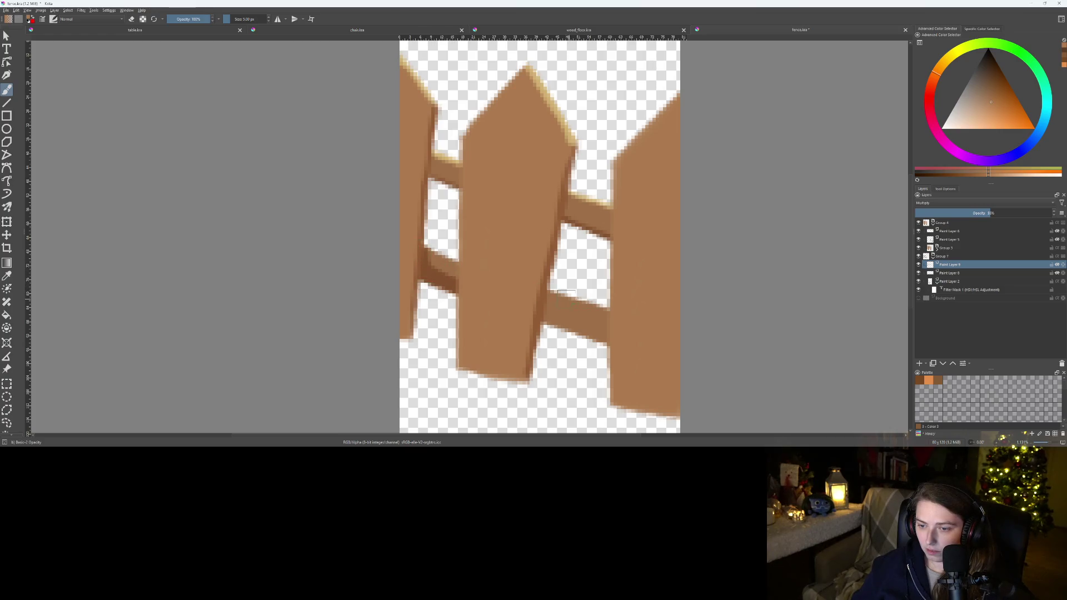
mouse_move(559, 291)
left_mouse_down()
mouse_move(552, 329)
mouse_move(613, 348)
left_mouse_up()
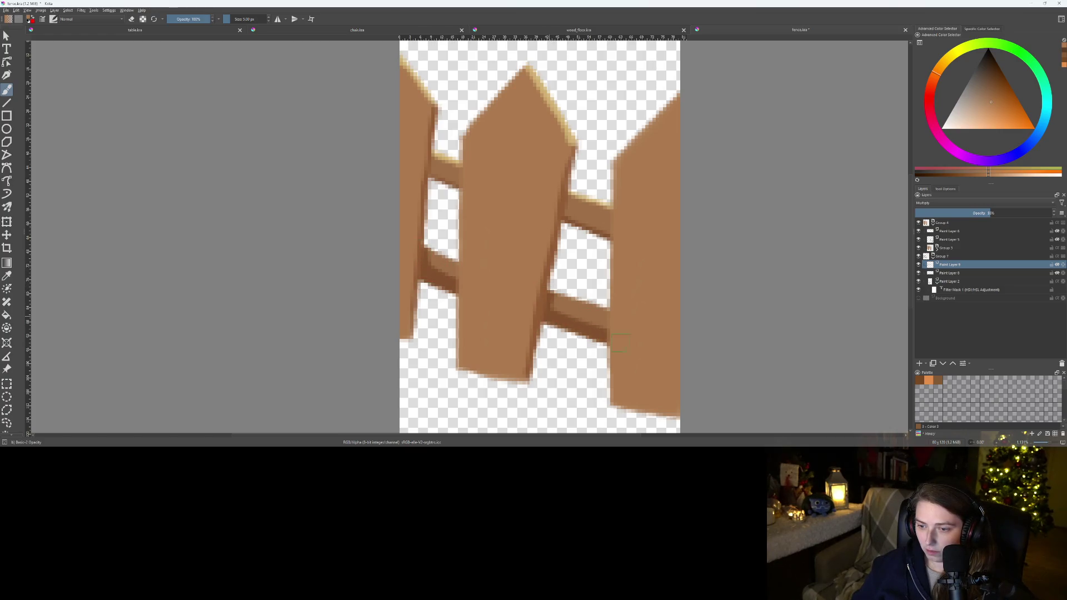
scroll(637, 348, "down", 1)
scroll(551, 294, "up", 2)
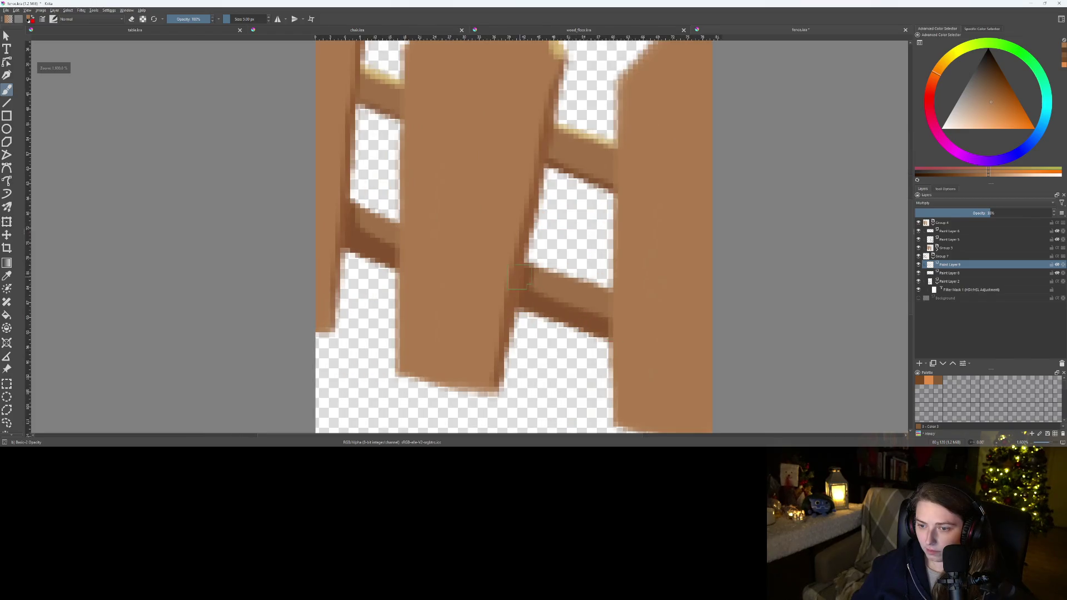
left_click_drag(551, 294, 610, 311)
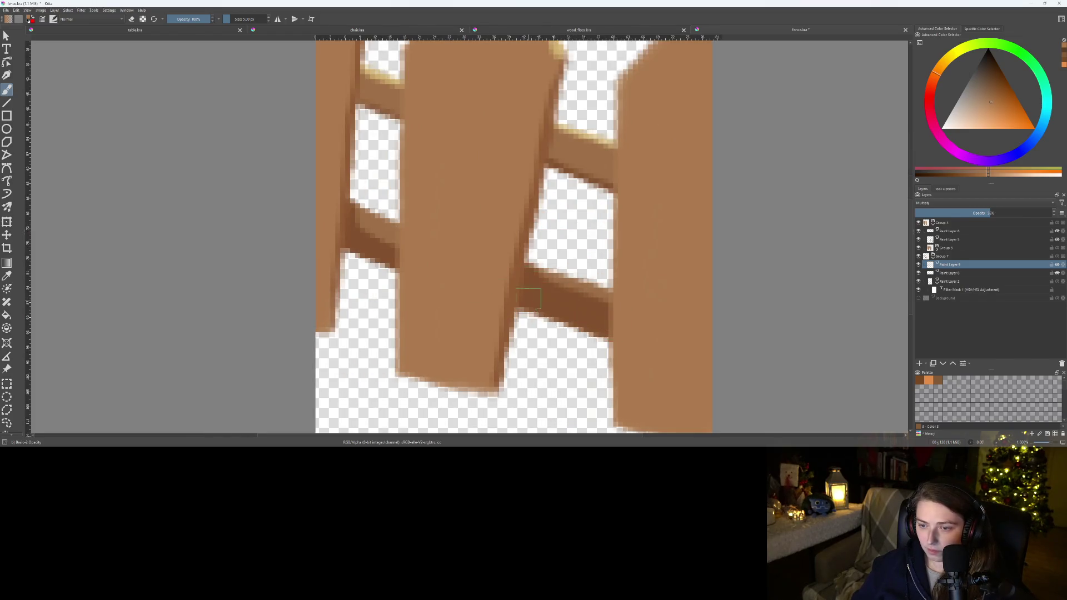
left_click_drag(349, 225, 399, 245)
scroll(473, 329, "down", 5)
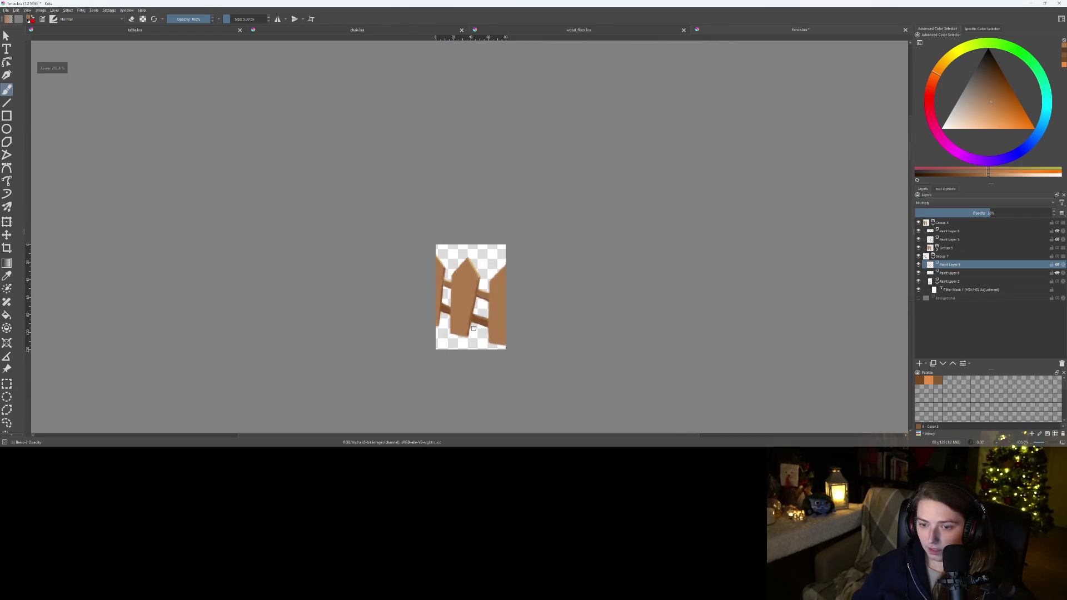
scroll(471, 330, "up", 5)
scroll(421, 251, "down", 1)
scroll(455, 279, "down", 1)
key("ctrl+s")
Re-export the shaded fence over fence.png and minimize Krita
left_click(6, 10)
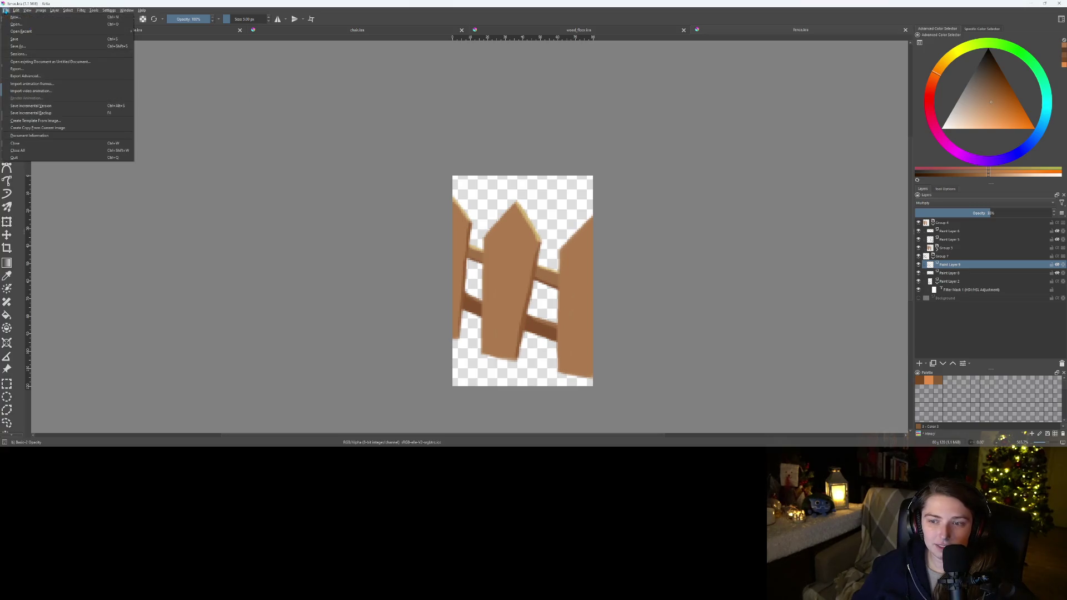
key("Escape")
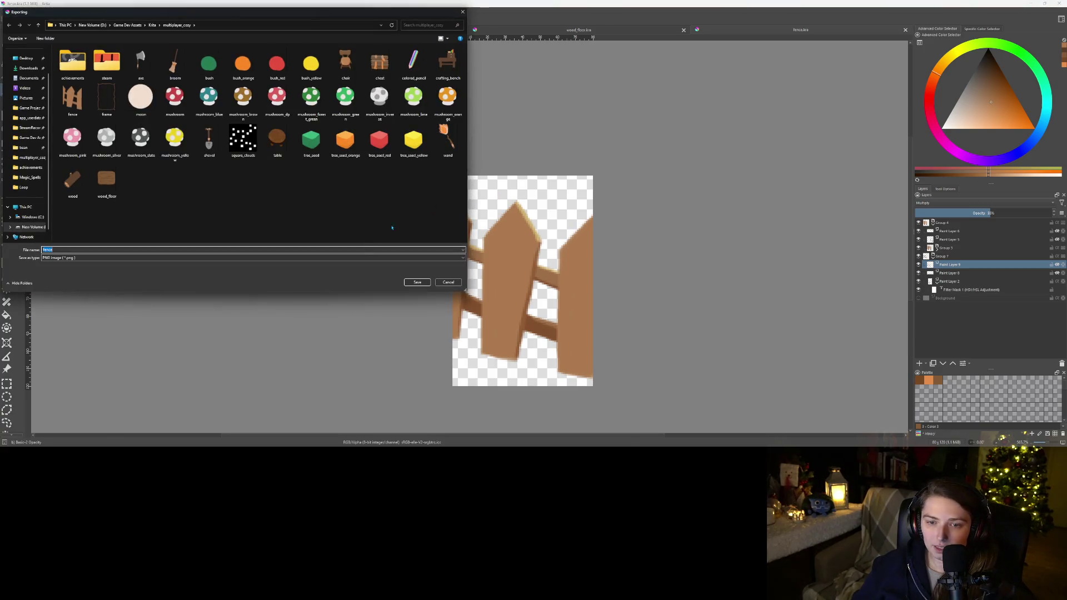
left_click(409, 282)
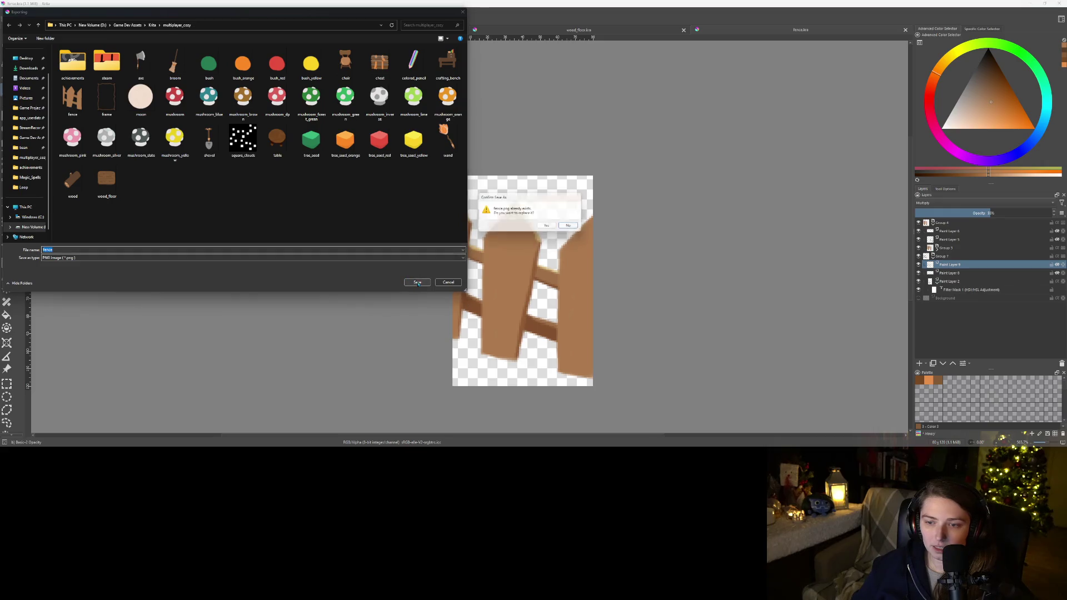
left_click(556, 228)
left_click(560, 273)
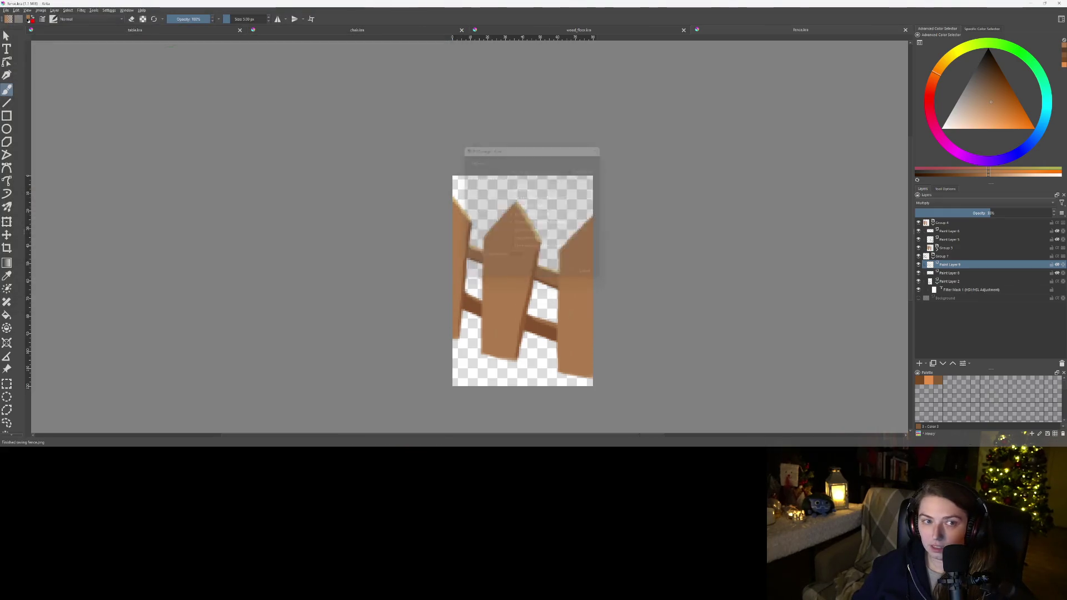
left_click(1030, 3)
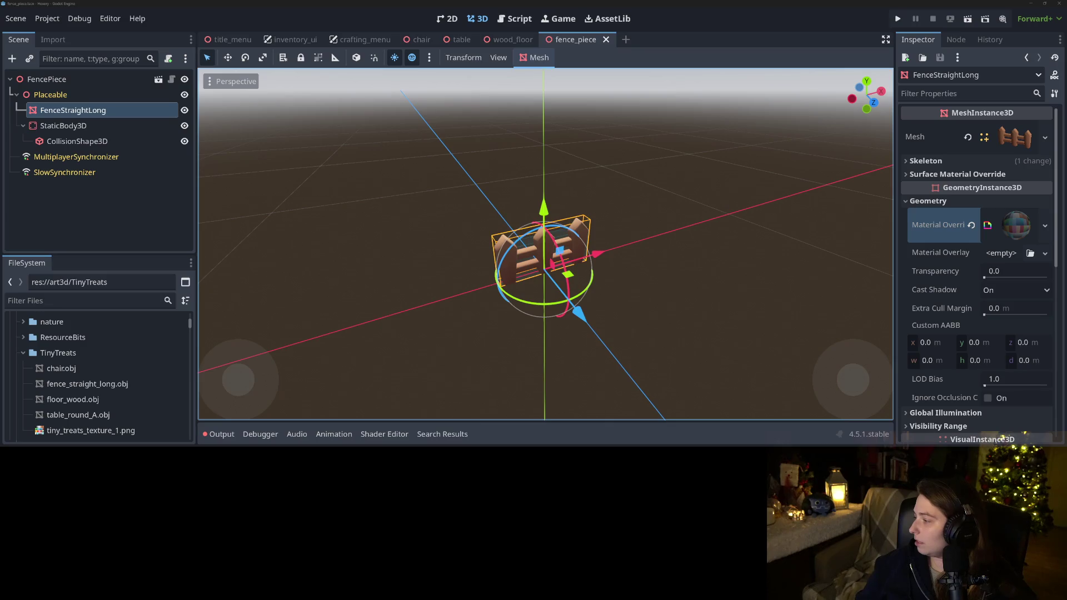
Switch to the File Explorer window showing the TinyTreats fence, chair, table and floor models
left_click(1003, 438)
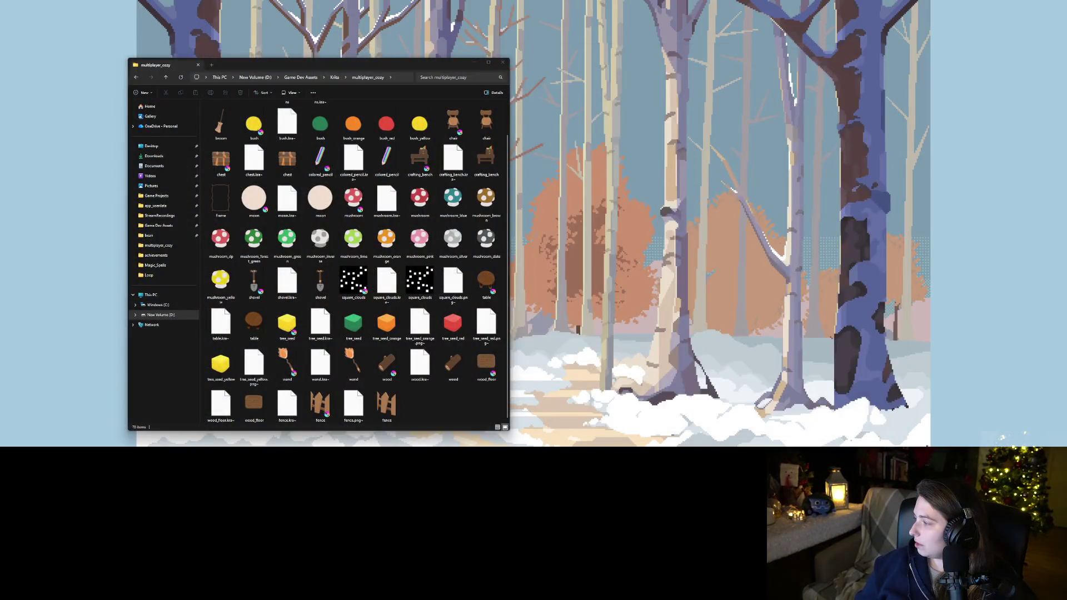
Paste fence.png from multiplayer_cozy into the game's inventory_btns folder, then return to Godot
left_click(1003, 439)
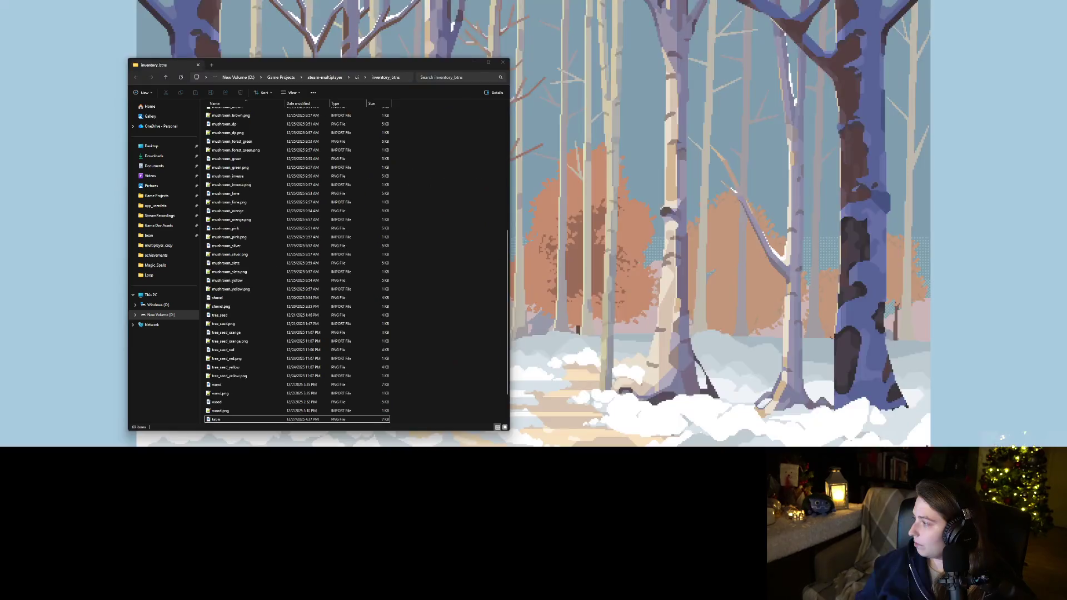
left_click(1003, 439)
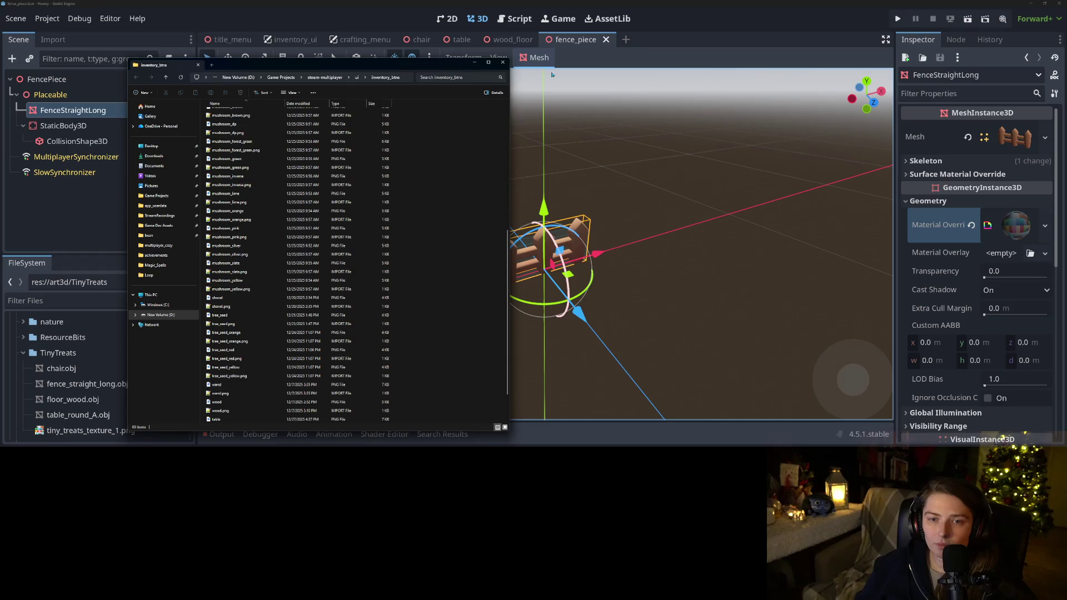
mouse_move(416, 69)
left_mouse_down()
mouse_move(715, 68)
mouse_move(800, 51)
left_mouse_up()
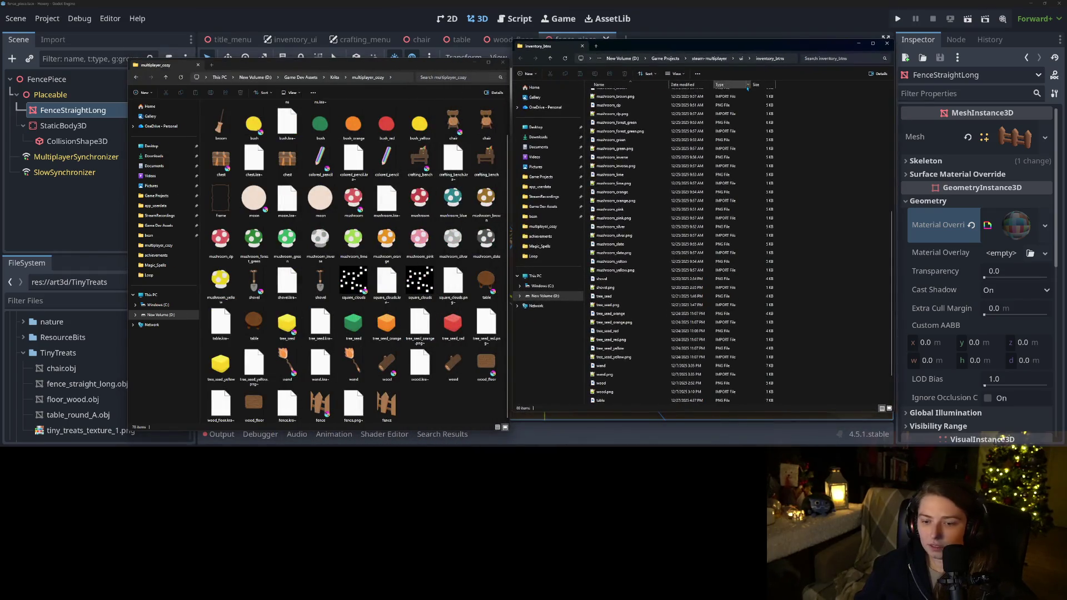
left_click(387, 404)
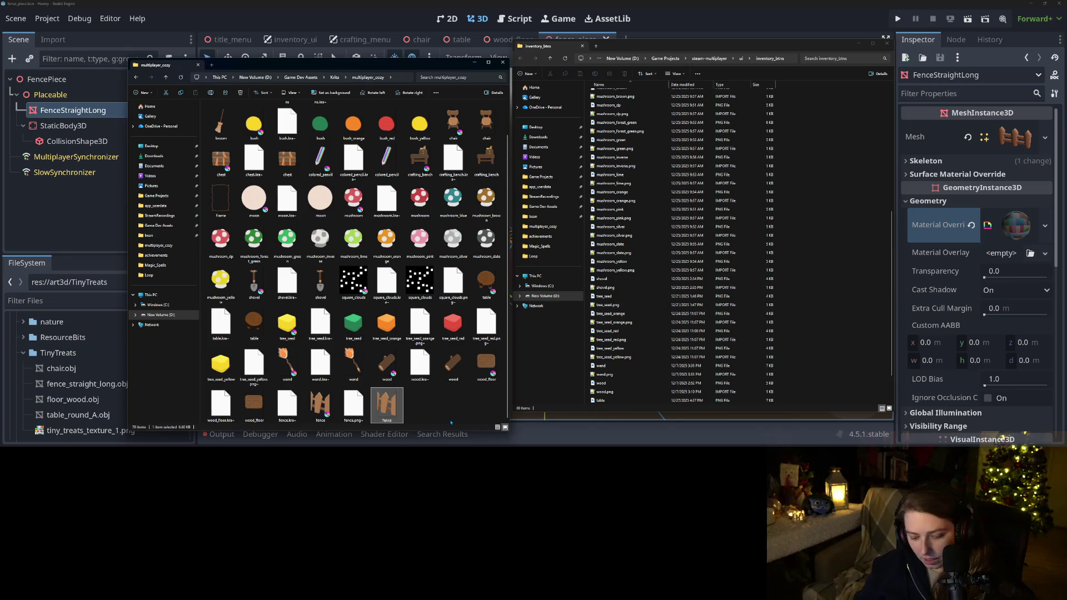
left_click(831, 285)
key("ctrl+v")
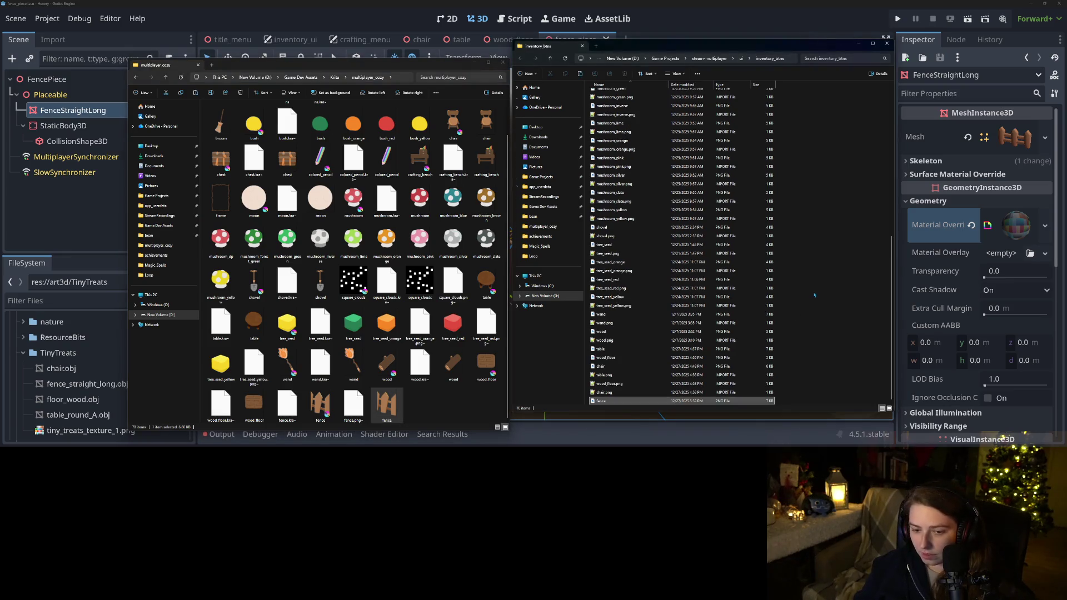
left_click(831, 285)
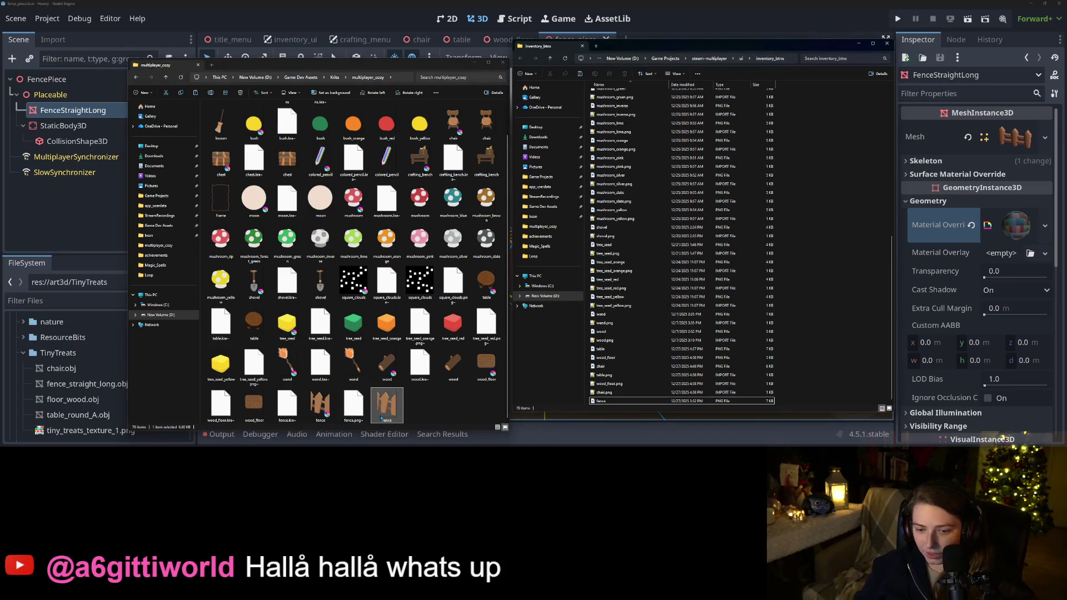
key("alt+Tab")
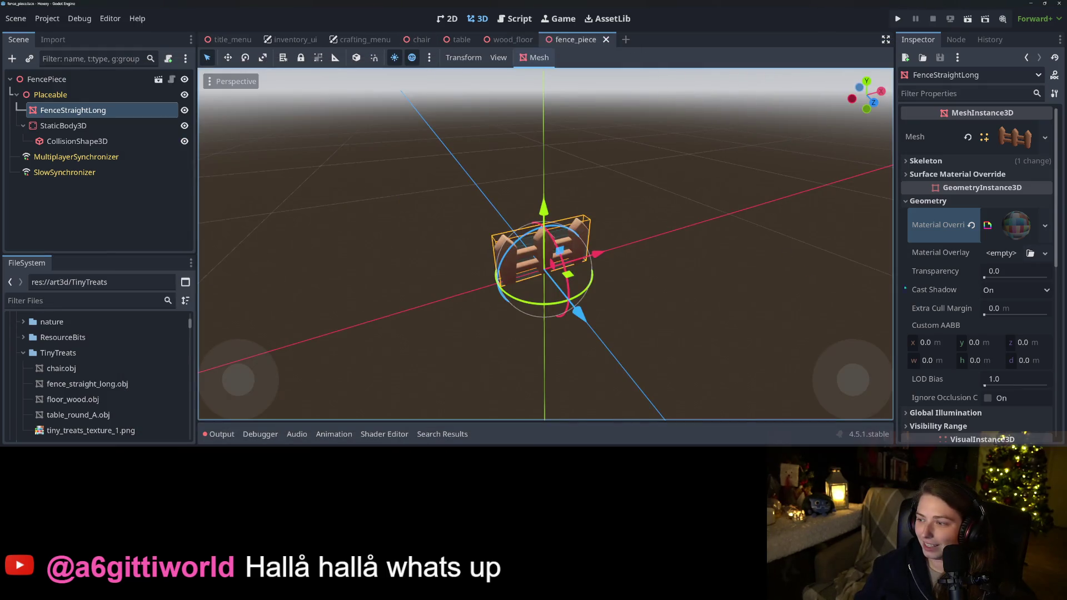
Select the FencePiece root node and collapse its Placeable Highlight material preview in the Inspector
scroll(945, 322, "down", 3)
scroll(967, 331, "up", 3)
left_click(47, 79)
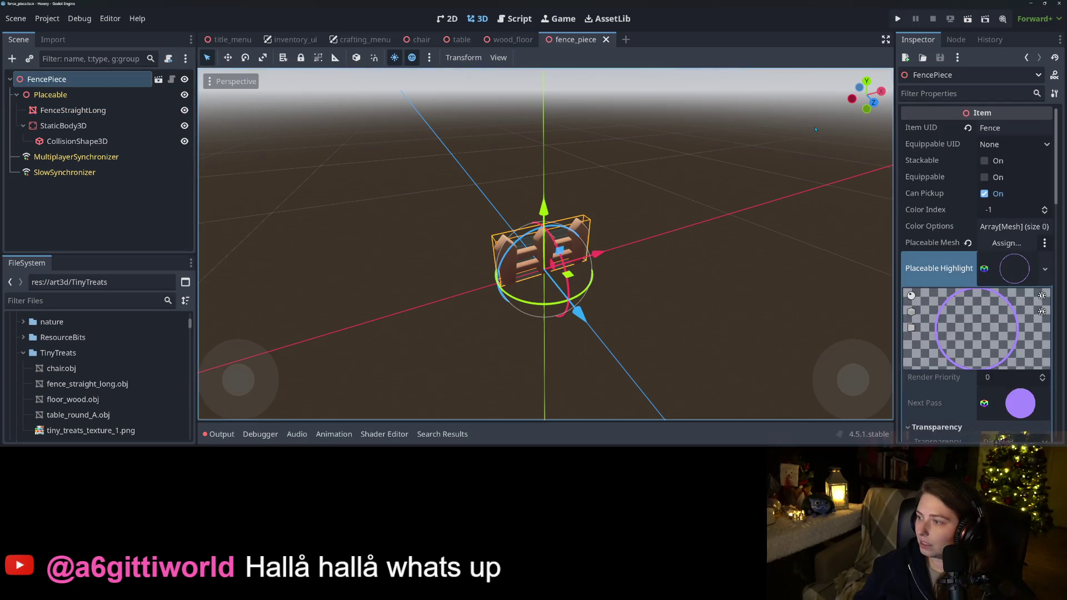
scroll(949, 271, "down", 3)
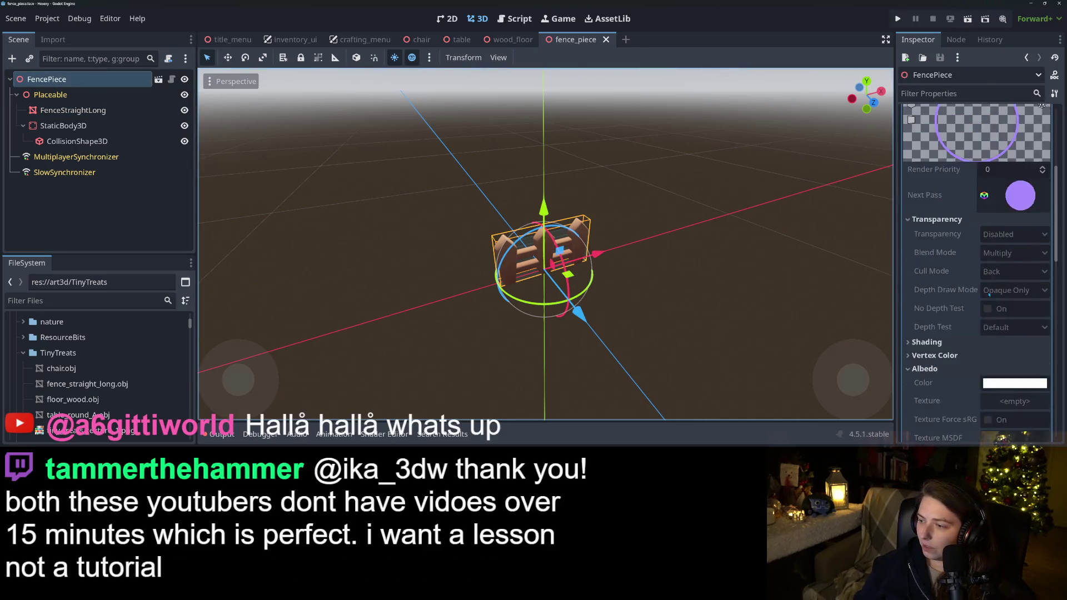
left_click(994, 195)
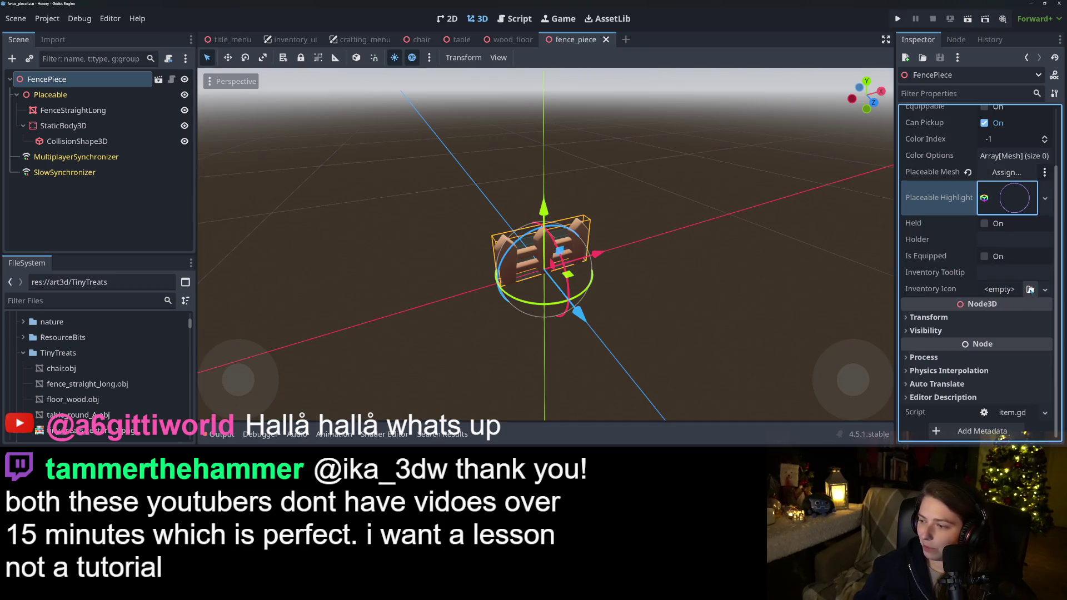
Assign fence.png as FencePiece's Inventory Icon and save the fence_piece scene
left_click(1030, 289)
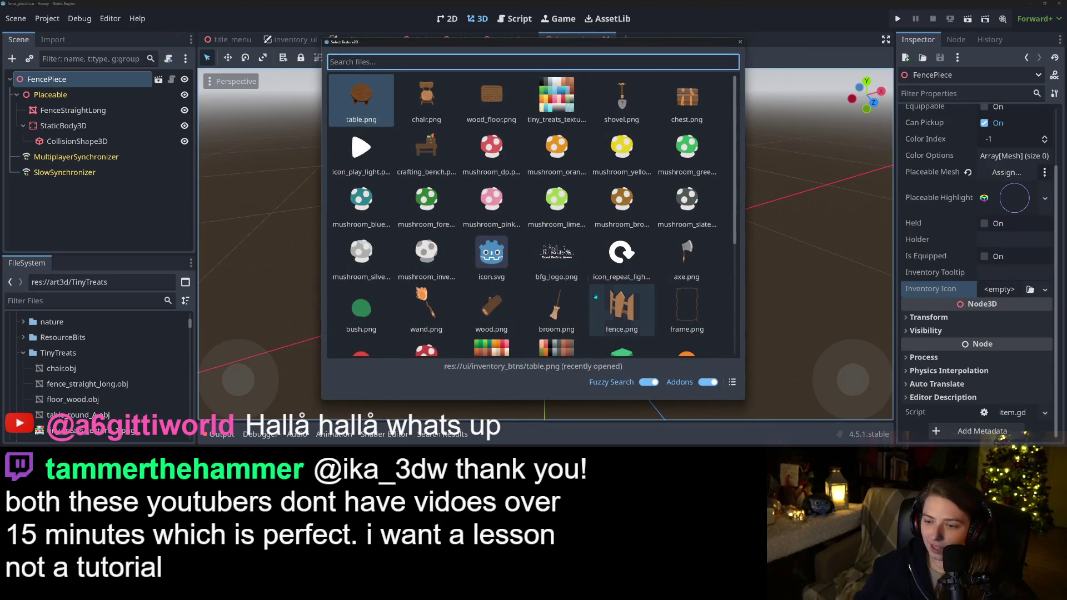
double_click(616, 315)
key("ctrl+s")
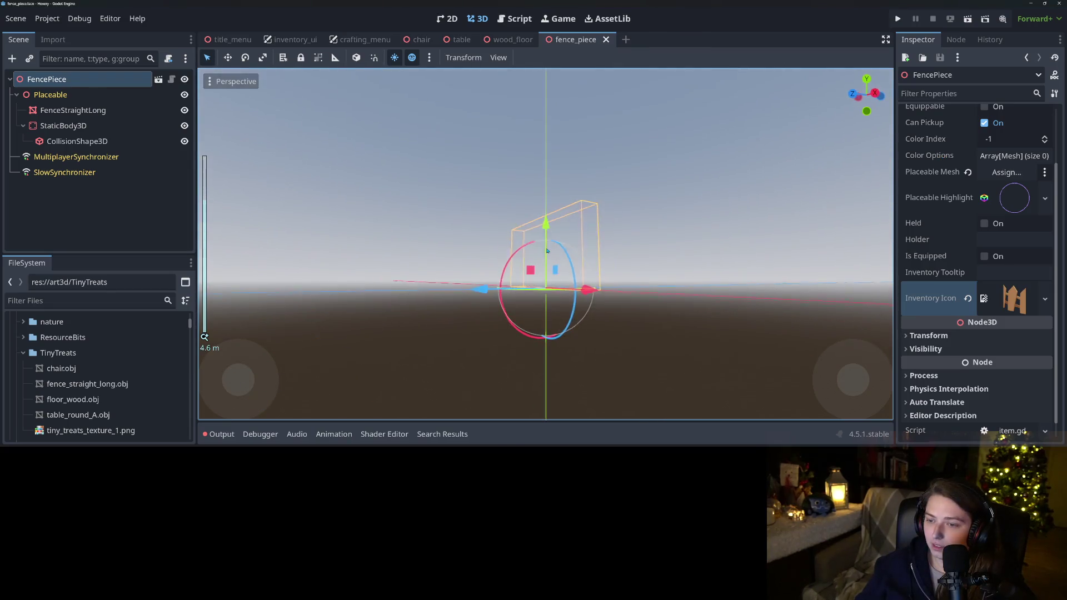
left_click_drag(590, 269, 634, 273)
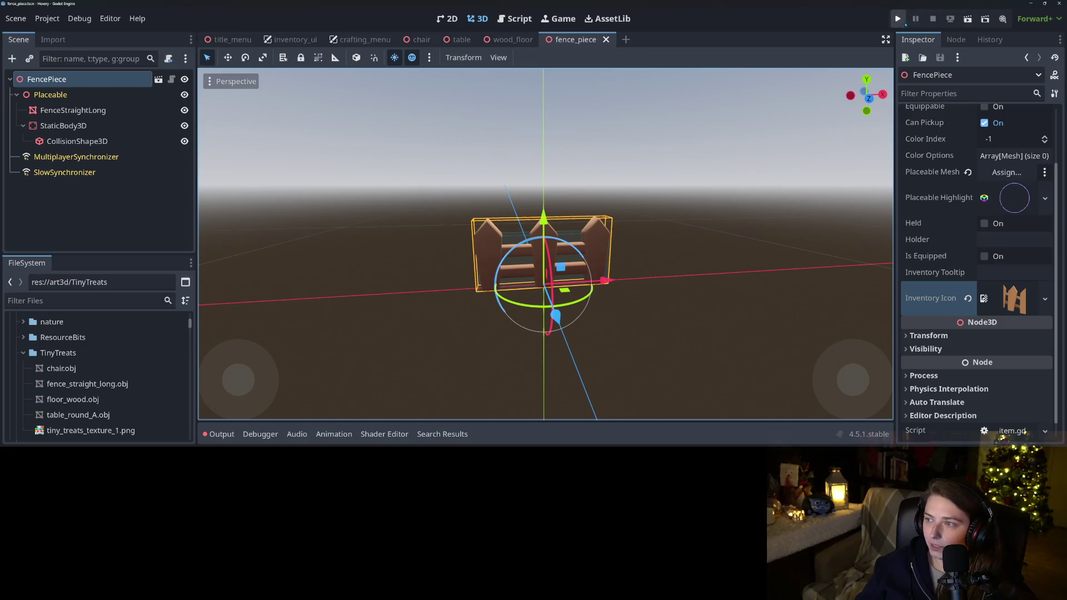
left_click(900, 20)
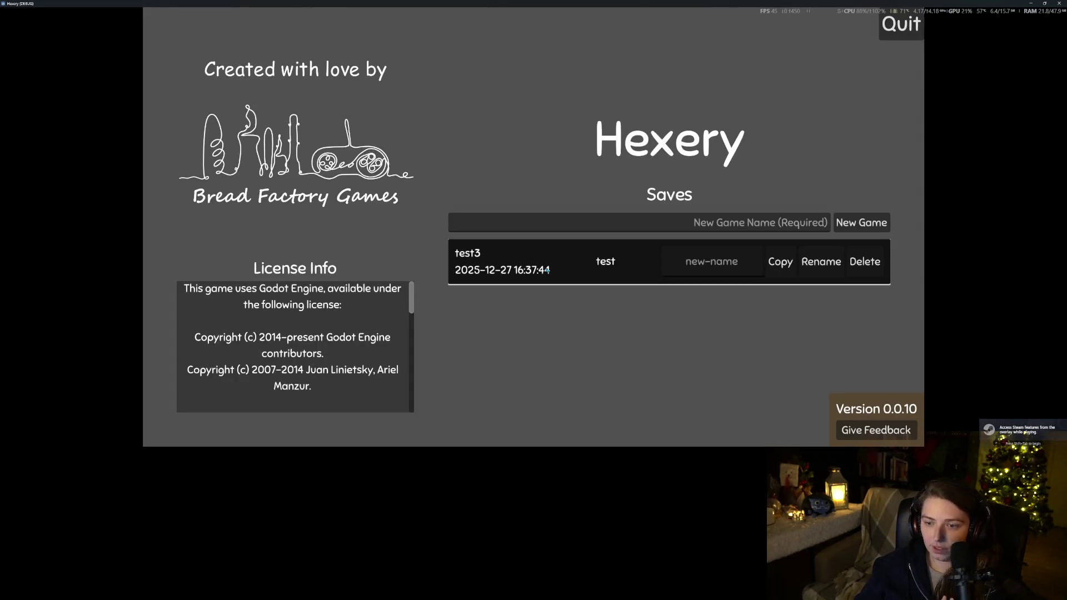
left_click(547, 269)
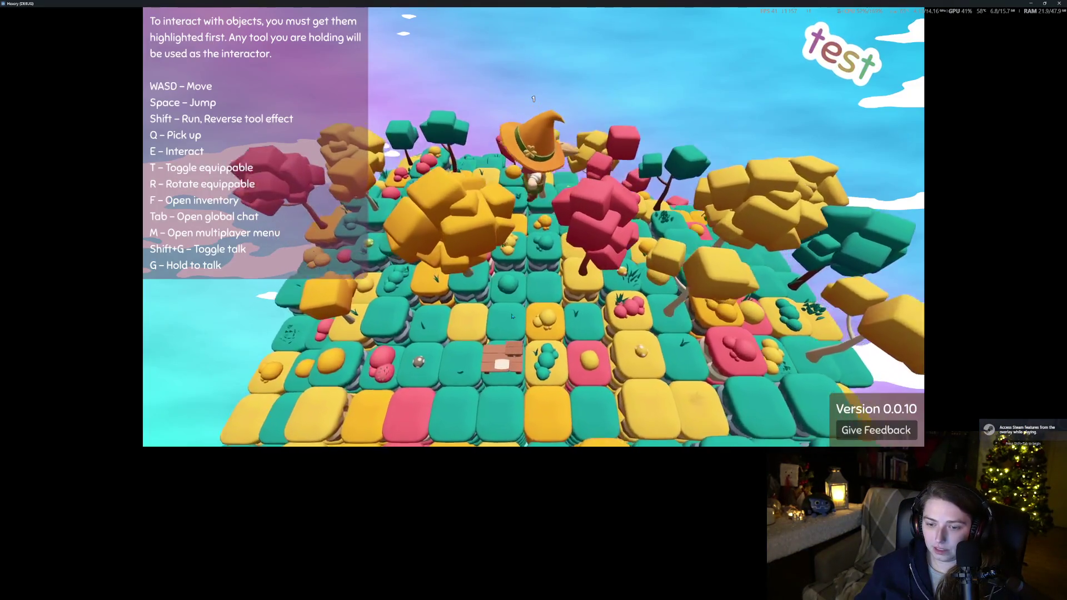
key("s")
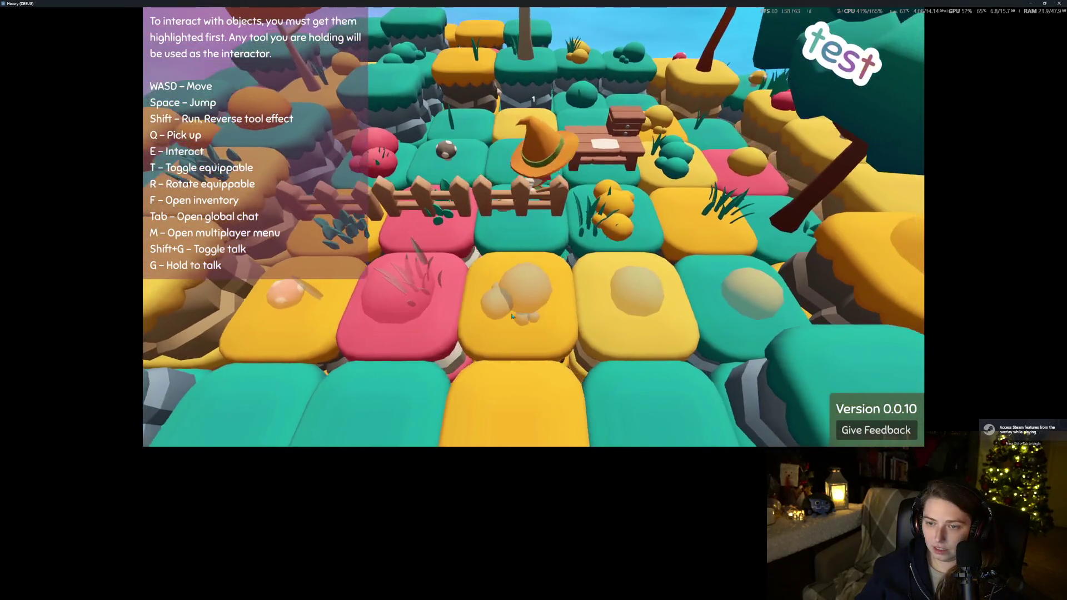
scroll(512, 316, "down", 3)
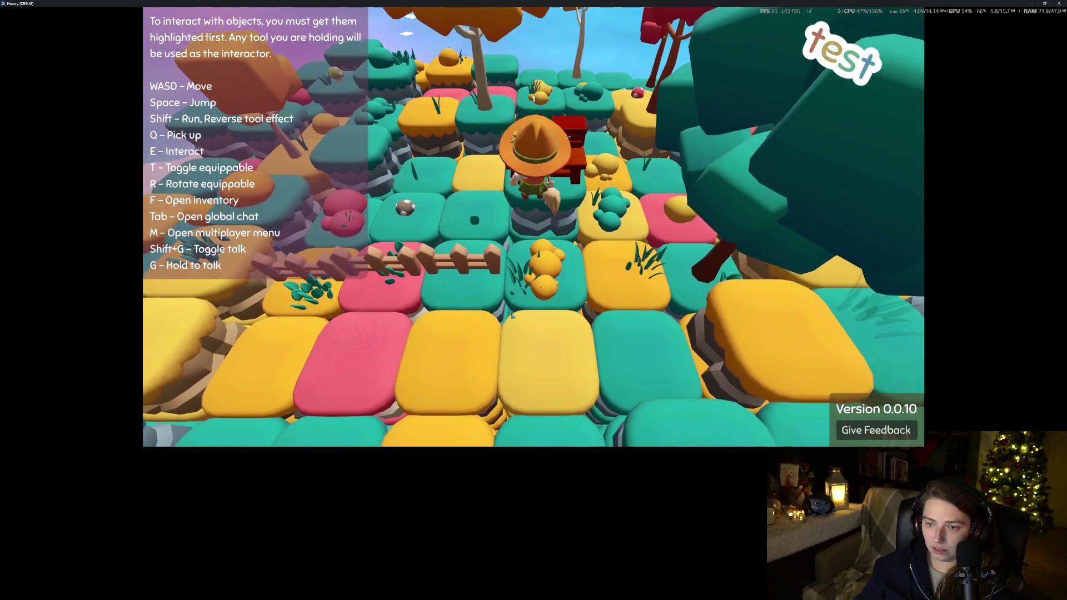
key("e")
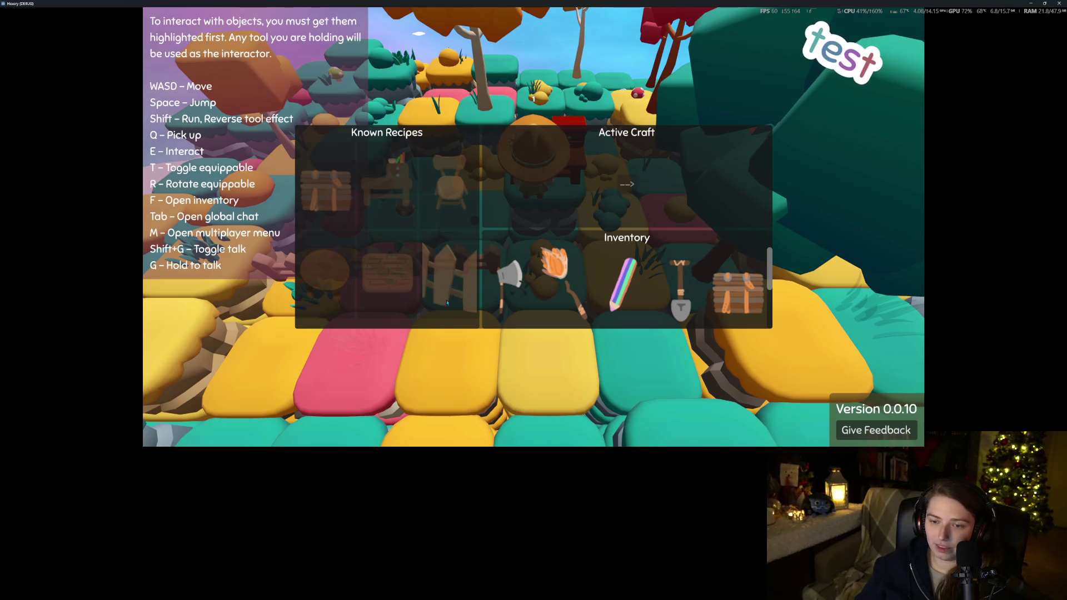
key("Escape")
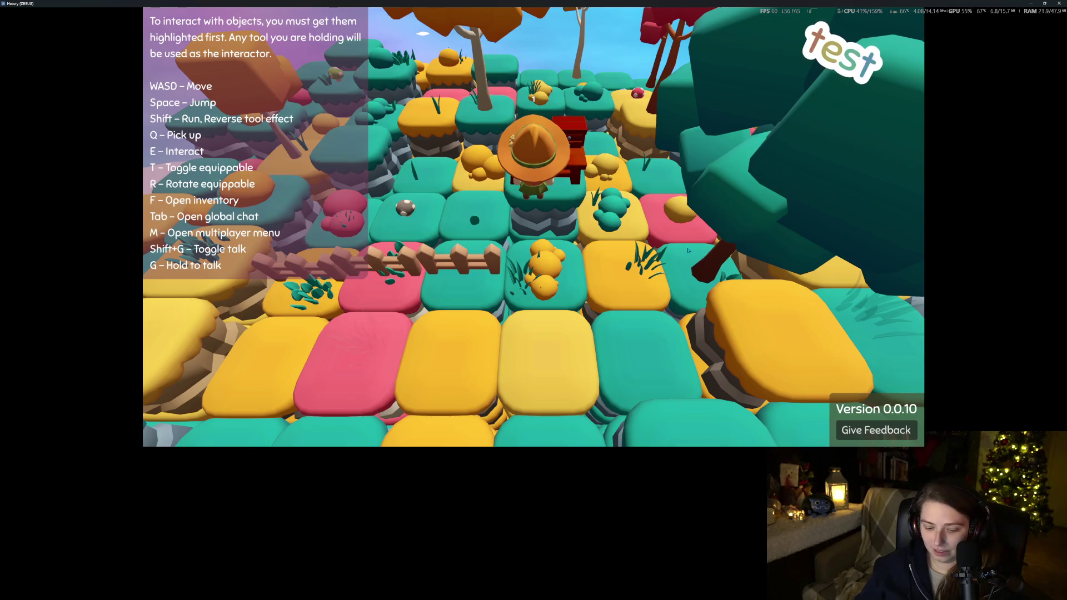
key("w")
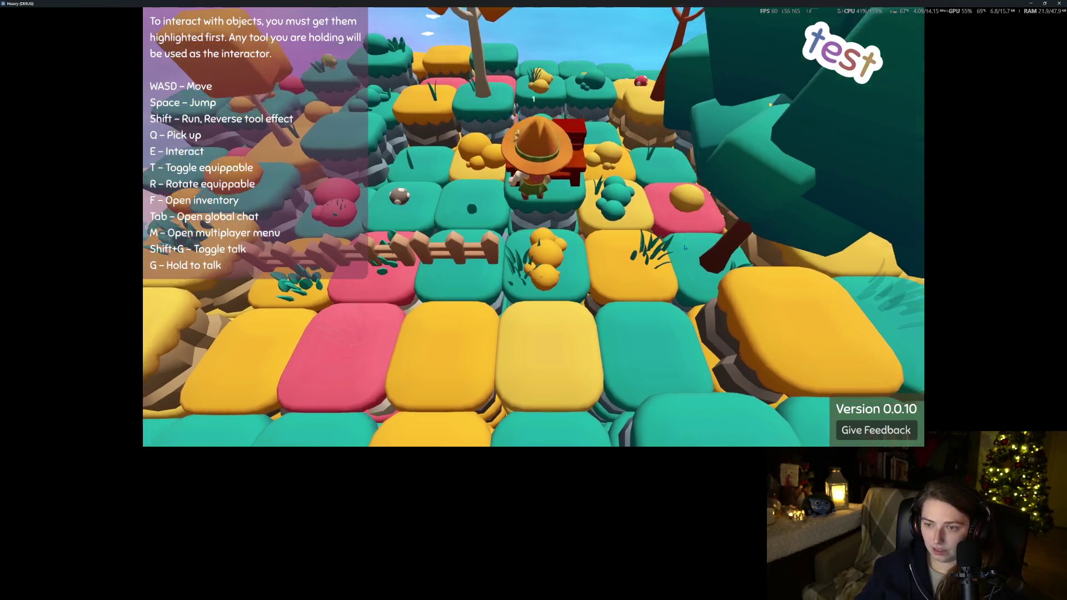
key("a")
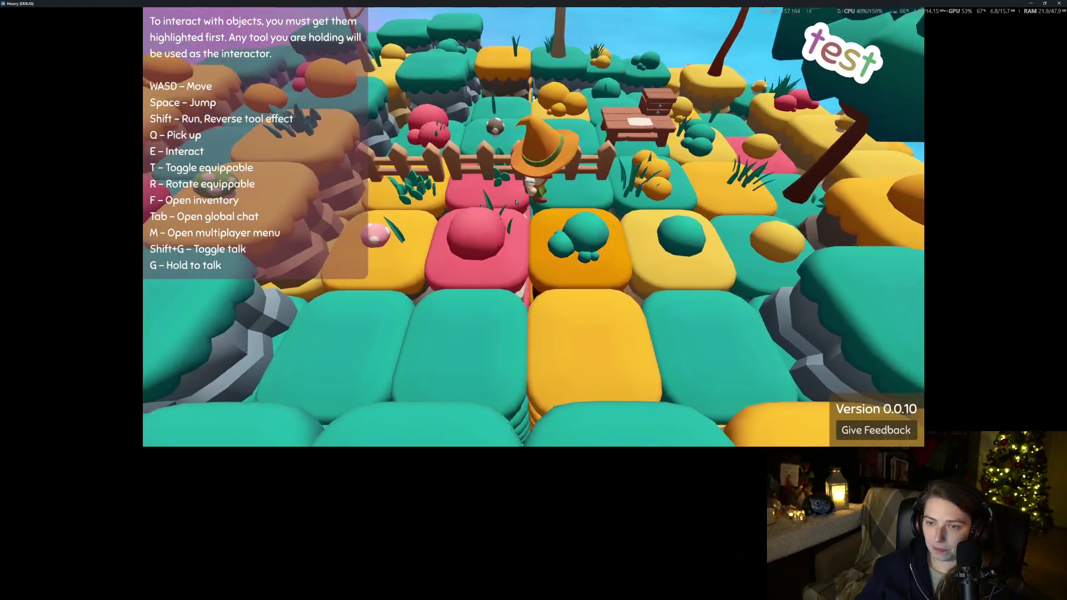
key("a")
key("w")
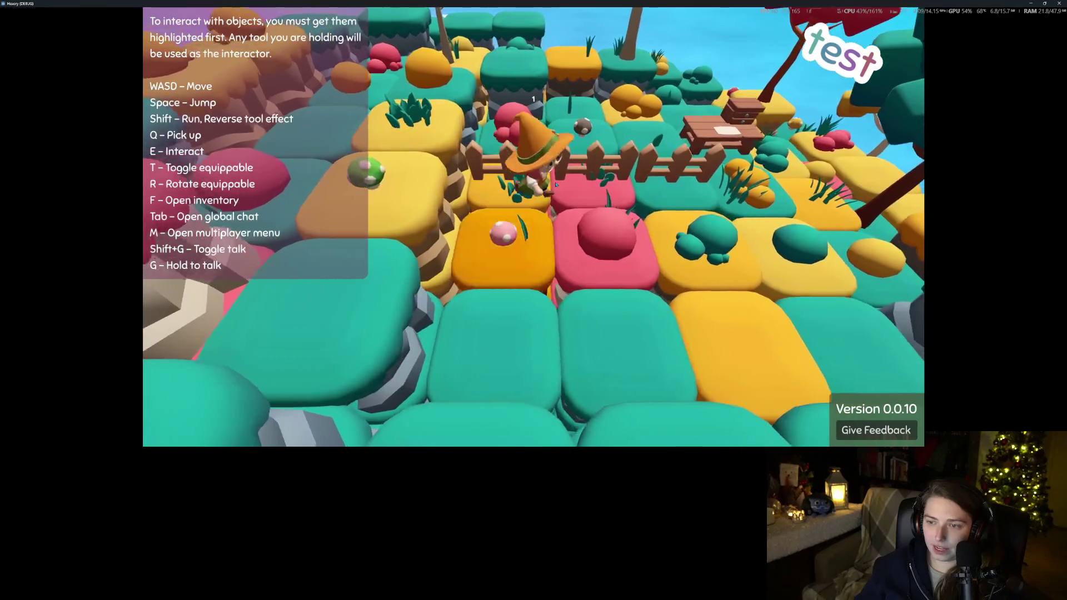
key("s")
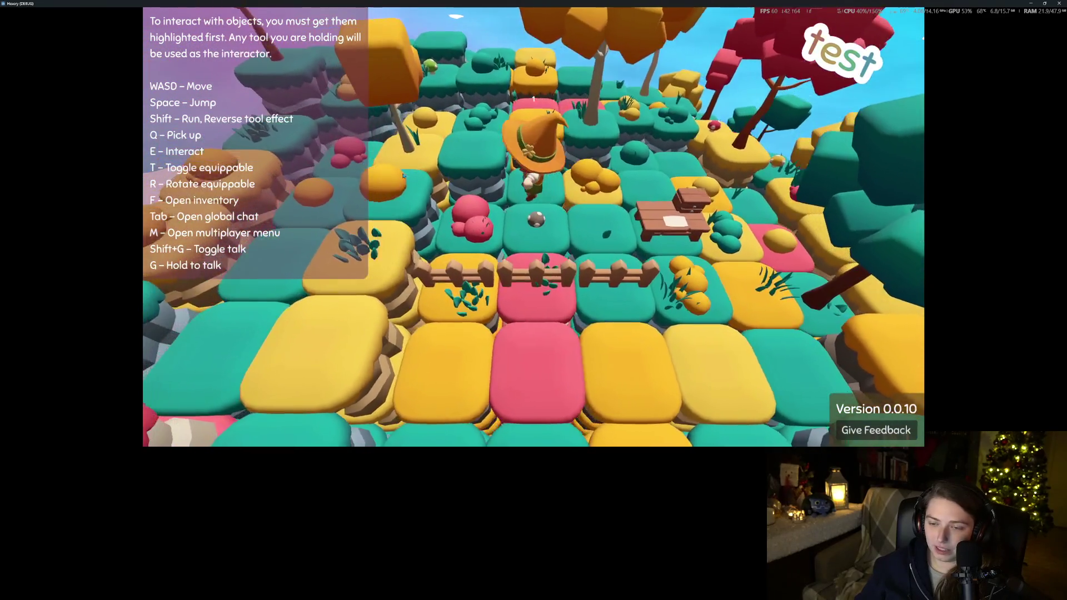
key("a")
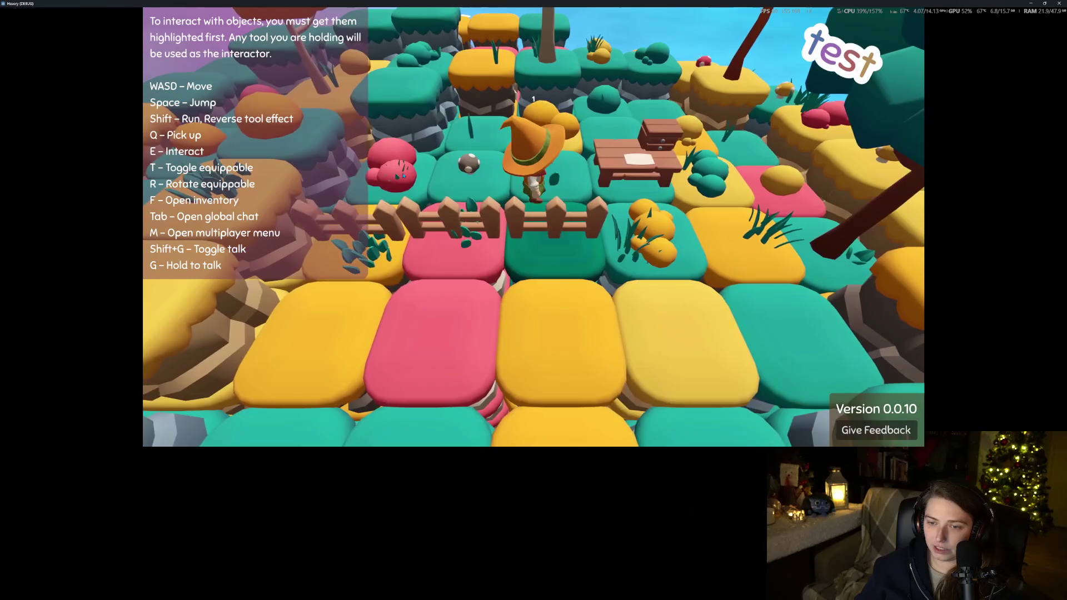
scroll(399, 174, "down", 3)
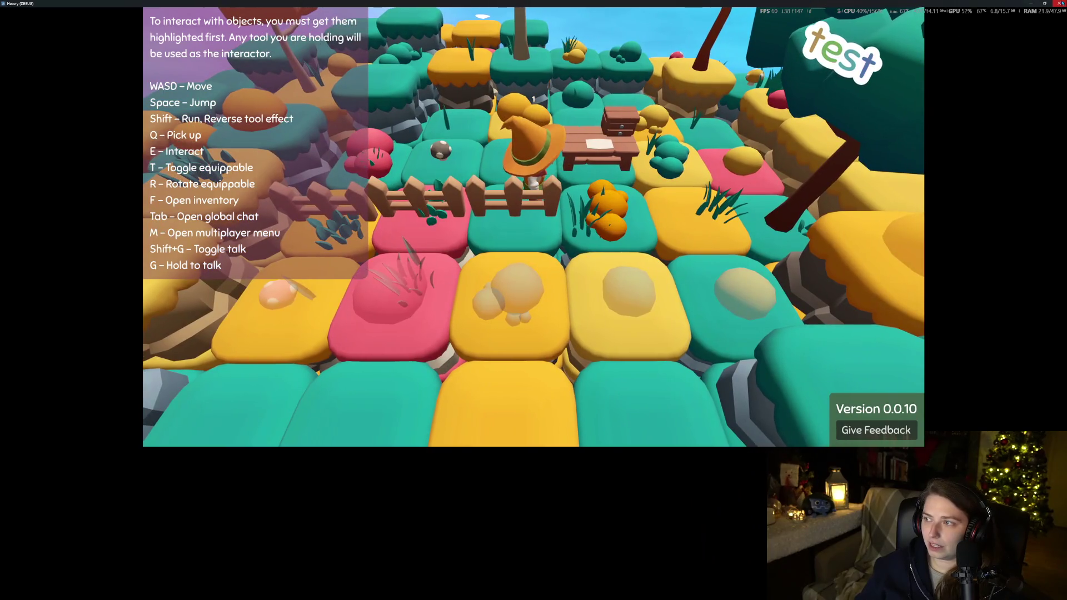
left_click(1058, 3)
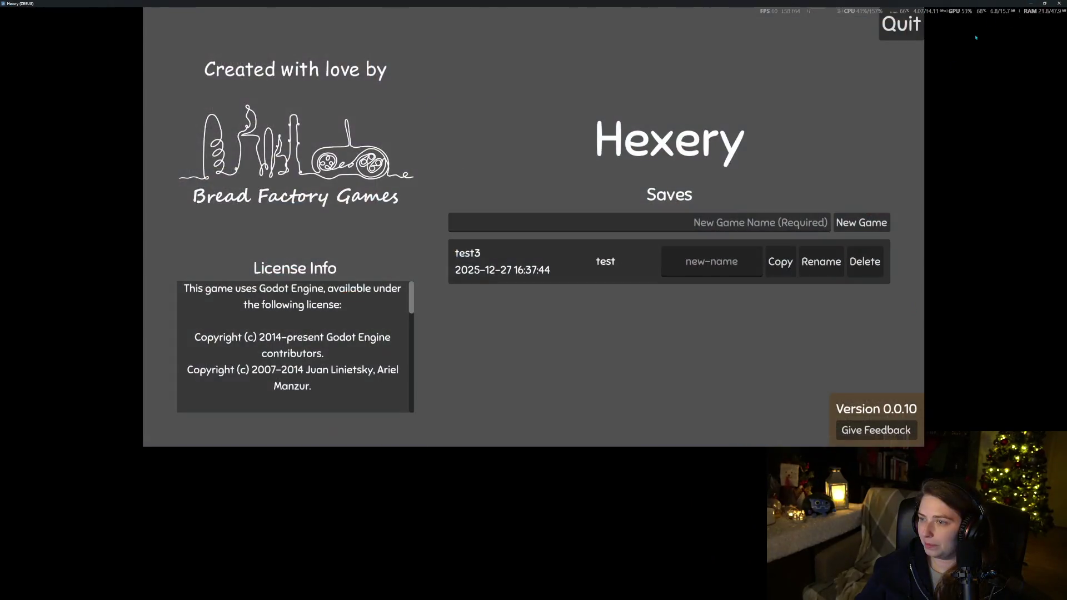
Close the game and review the diffs for crafting_menu.gd, crafting_data.gd, fence_piece.tscn, item_catalog.gd and fence.png
left_click(1059, 3)
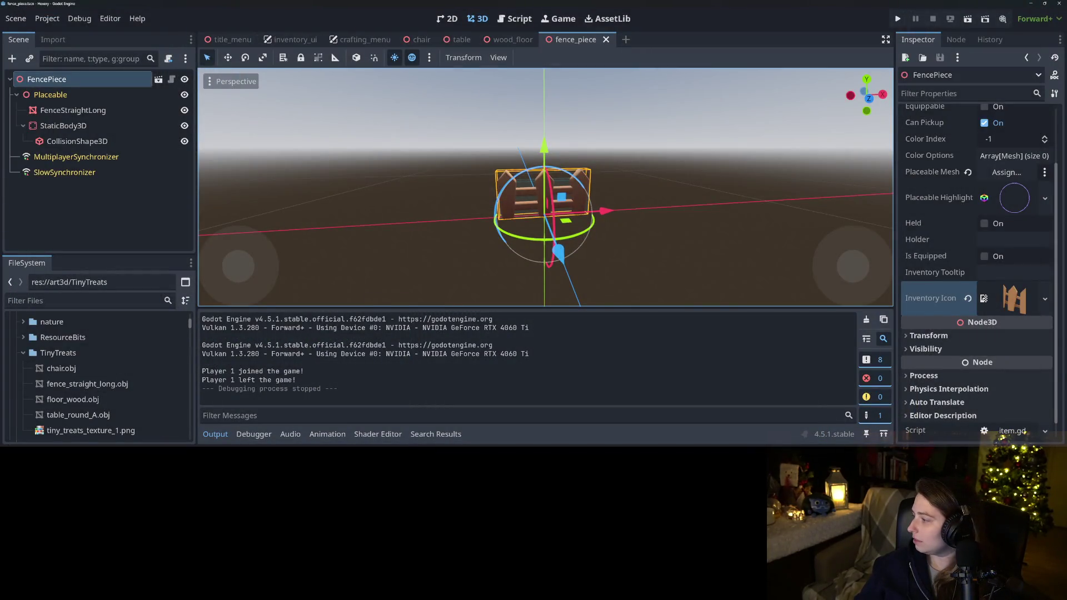
key("alt+Tab")
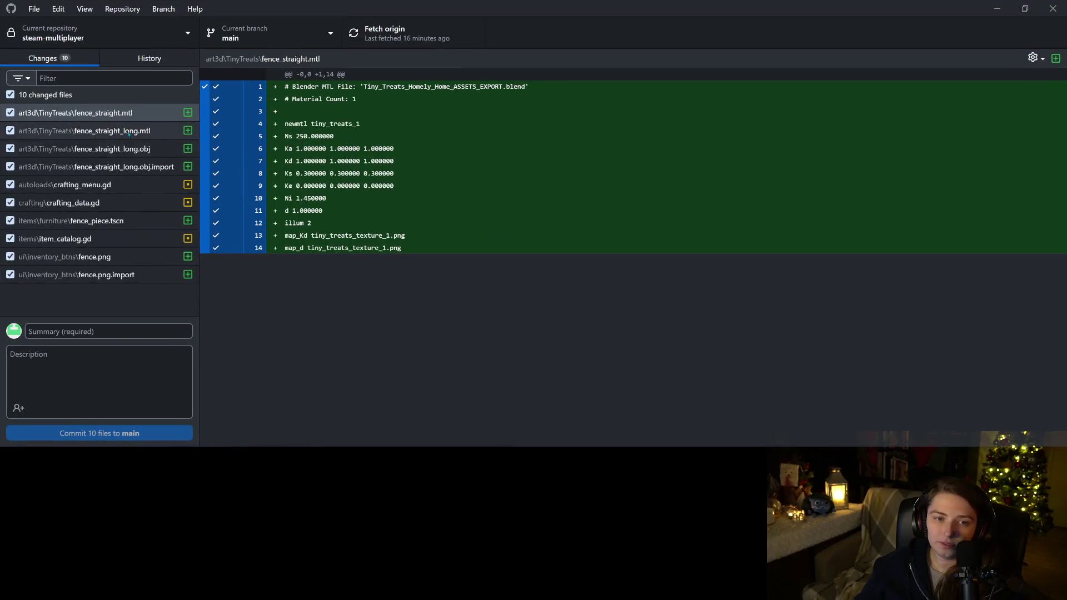
left_click(122, 184)
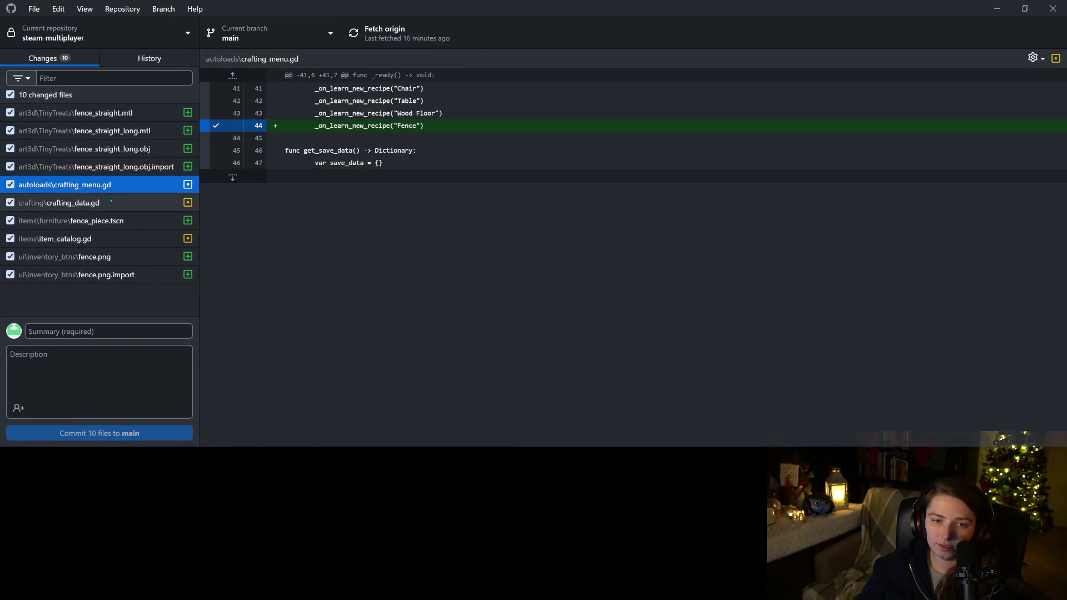
left_click(117, 202)
left_click(113, 220)
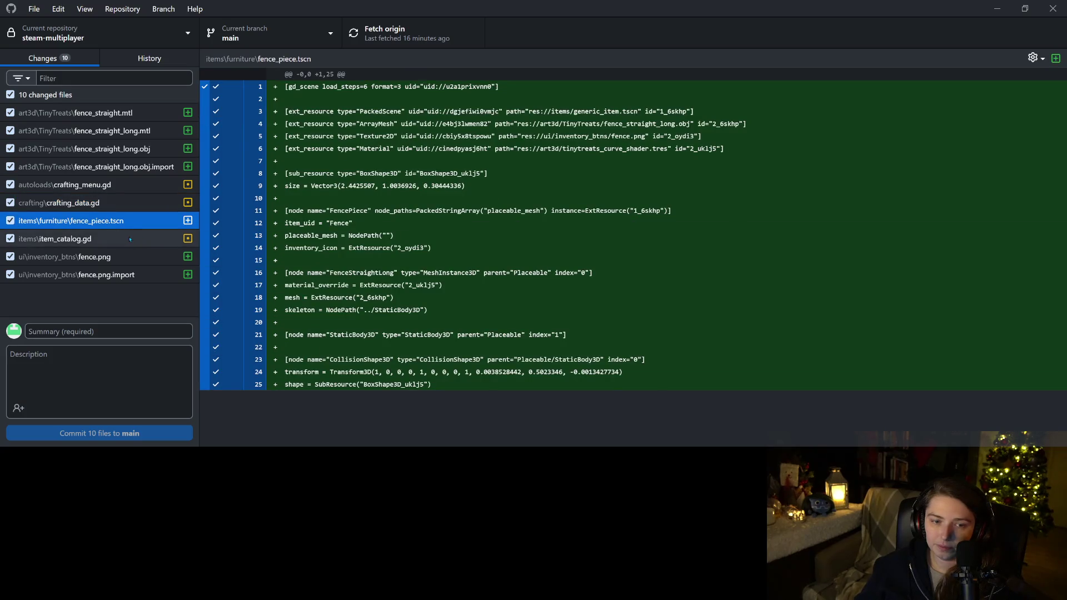
left_click(130, 239)
left_click(129, 259)
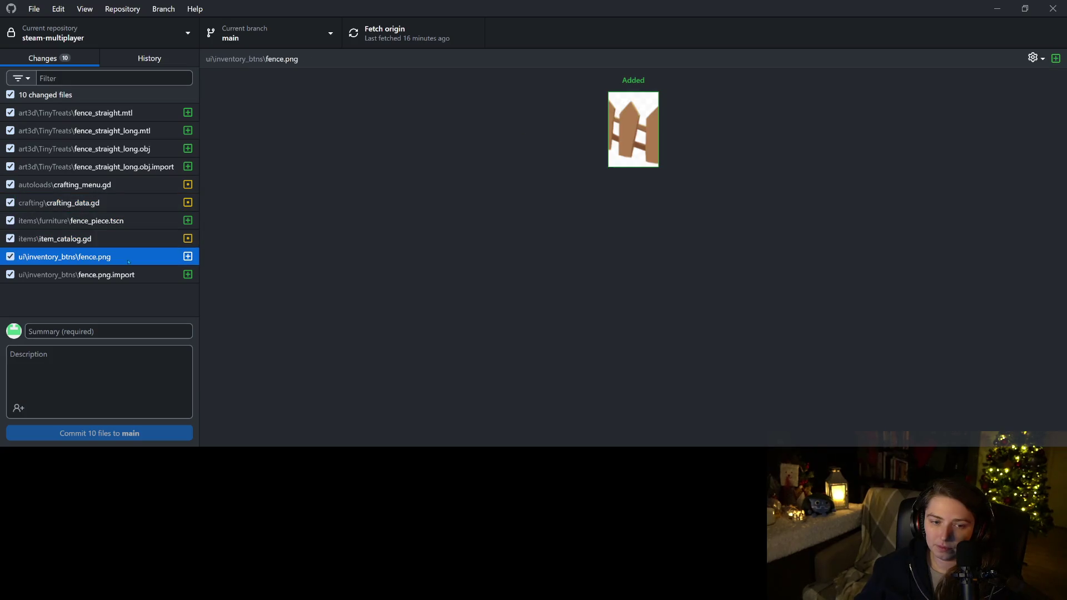
left_click(130, 274)
Commit the 10 changes to main with the summary 'adds fence to craft and place'
left_click(134, 330)
type("adds fence to craft and place")
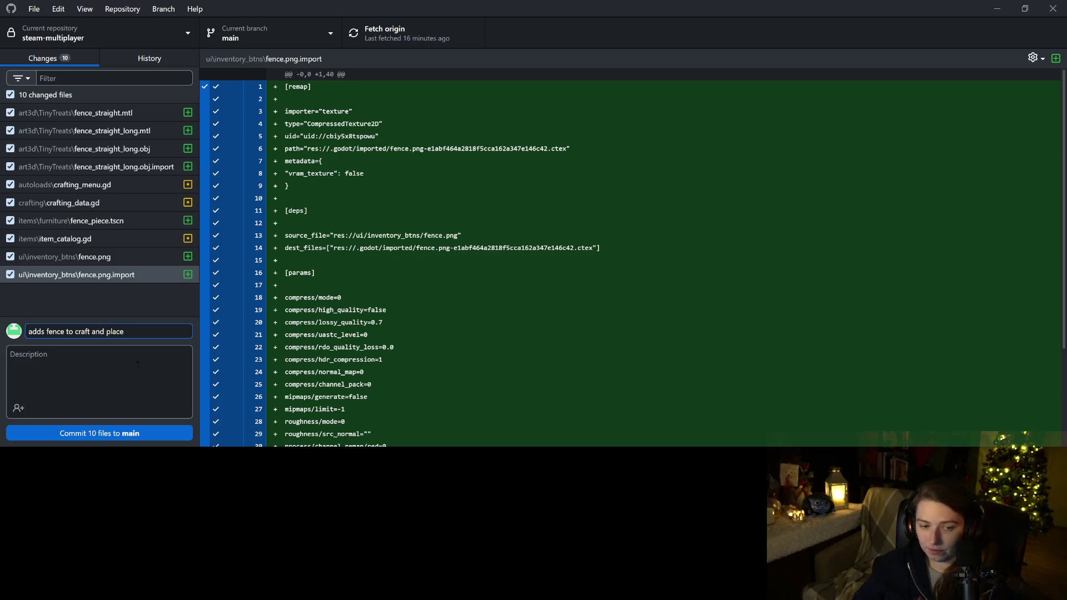
left_click(149, 434)
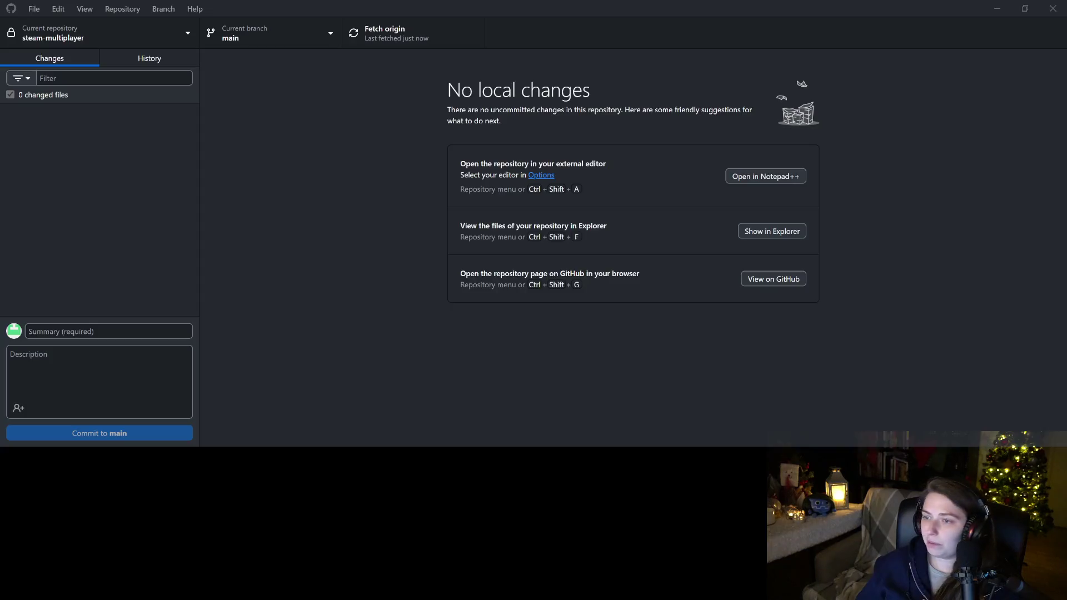
Tick fence piece on the 'Add more recipes to start' checklist, bringing it to 5/10
key("alt+Tab")
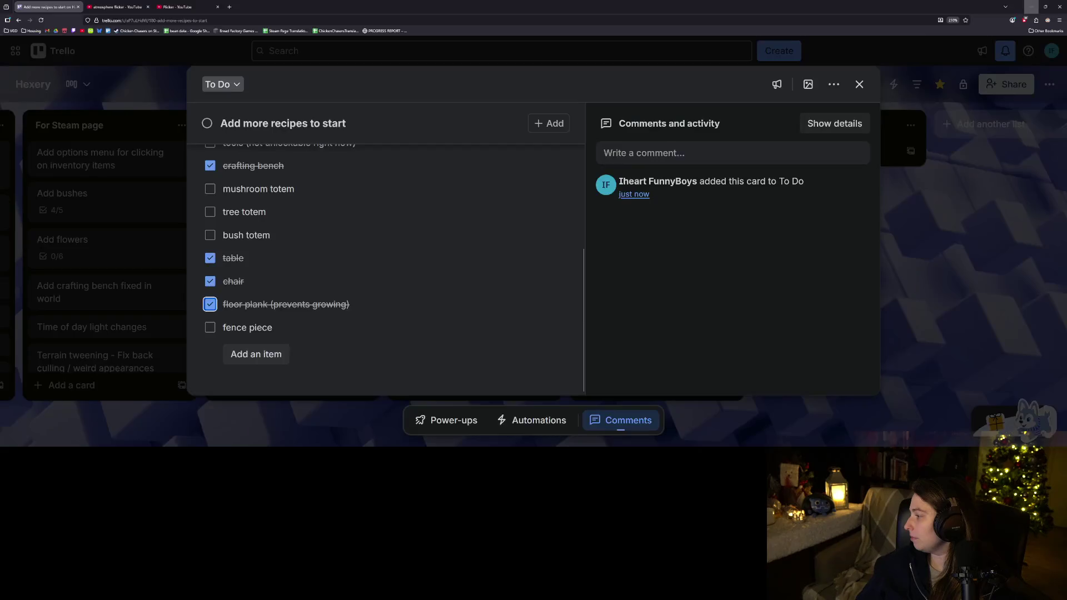
left_click(210, 327)
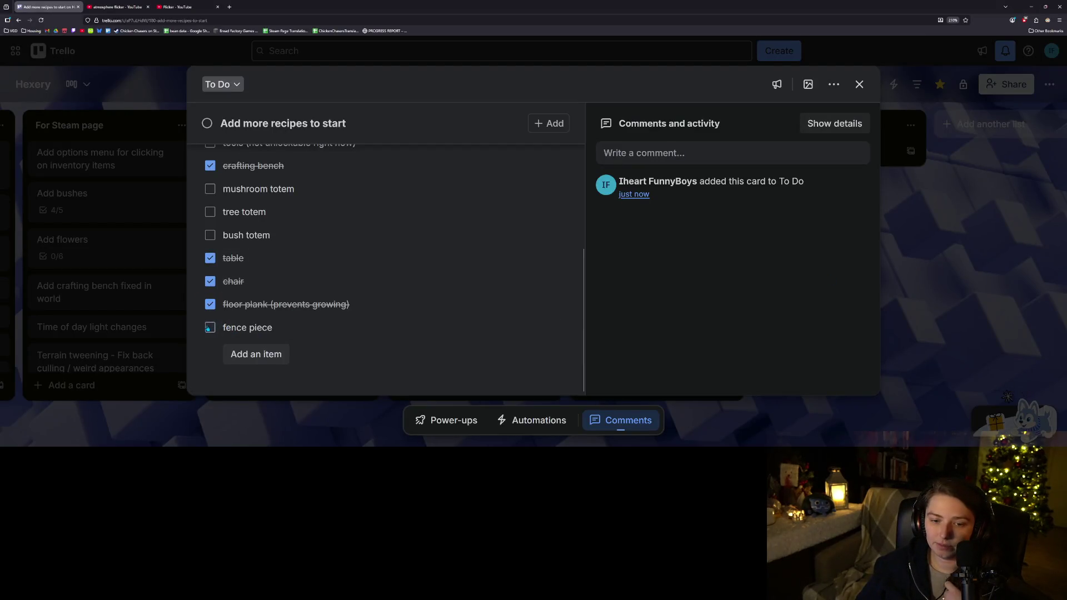
scroll(411, 285, "up", 1)
scroll(412, 285, "up", 2)
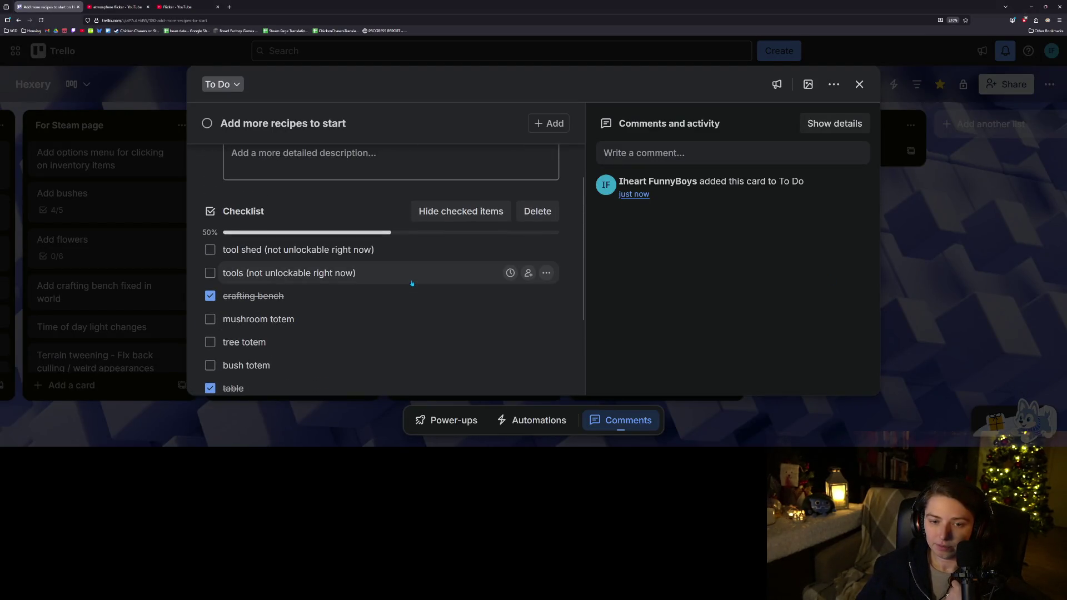
scroll(412, 281, "down", 1)
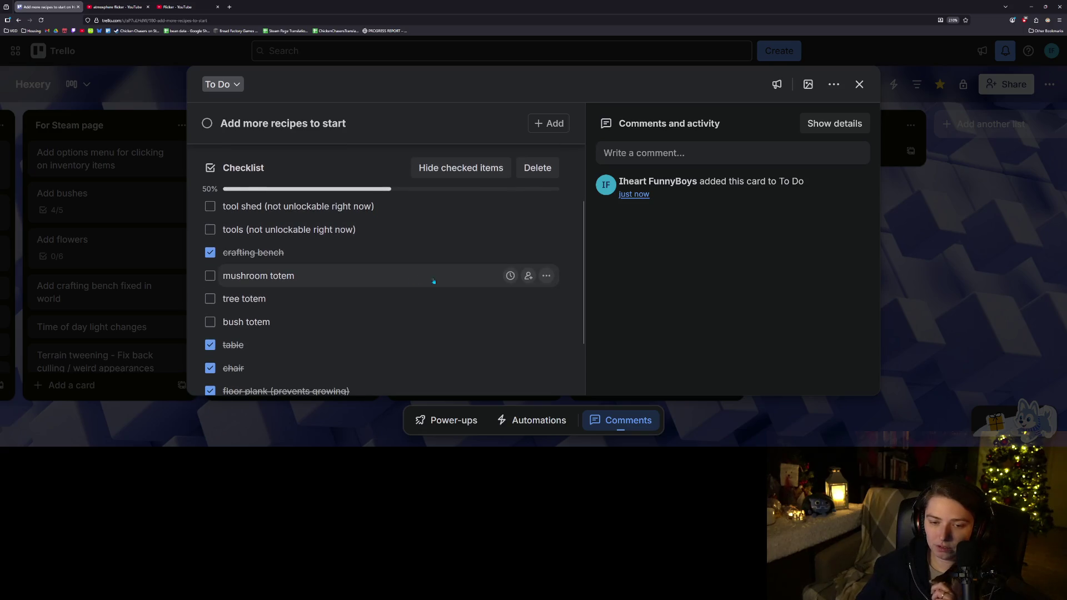
Close the recipes card, look over the To Do list, and minimise the browser
left_click(859, 84)
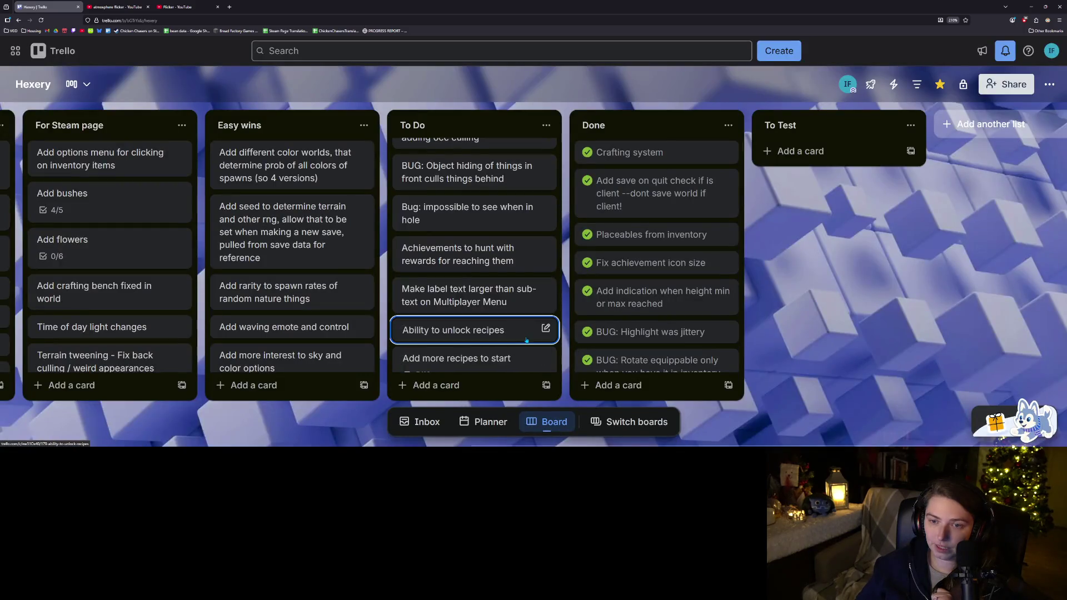
scroll(513, 342, "up", 1)
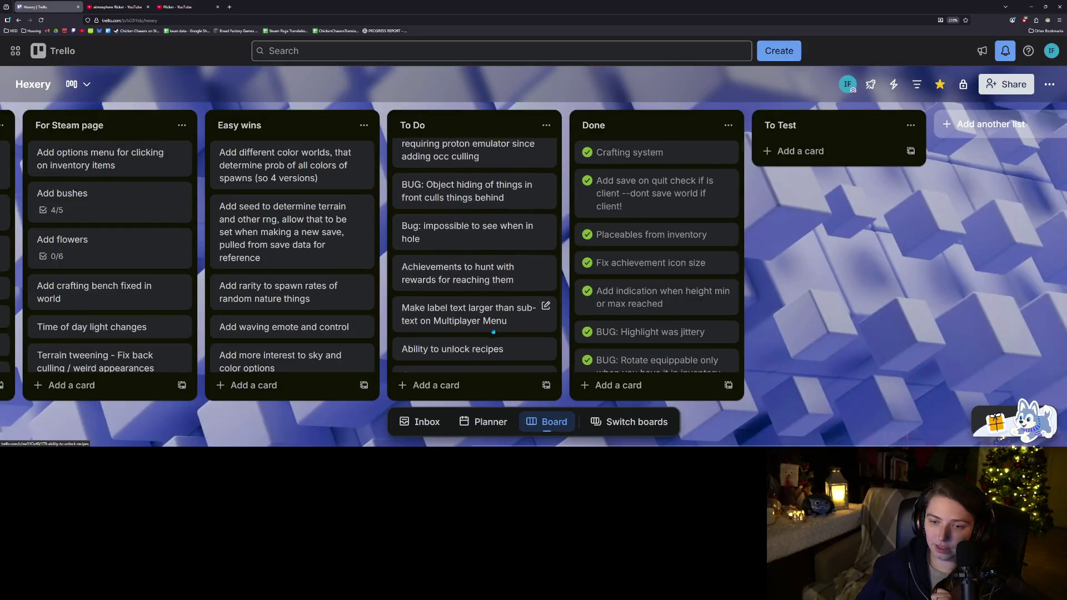
scroll(526, 346, "up", 2)
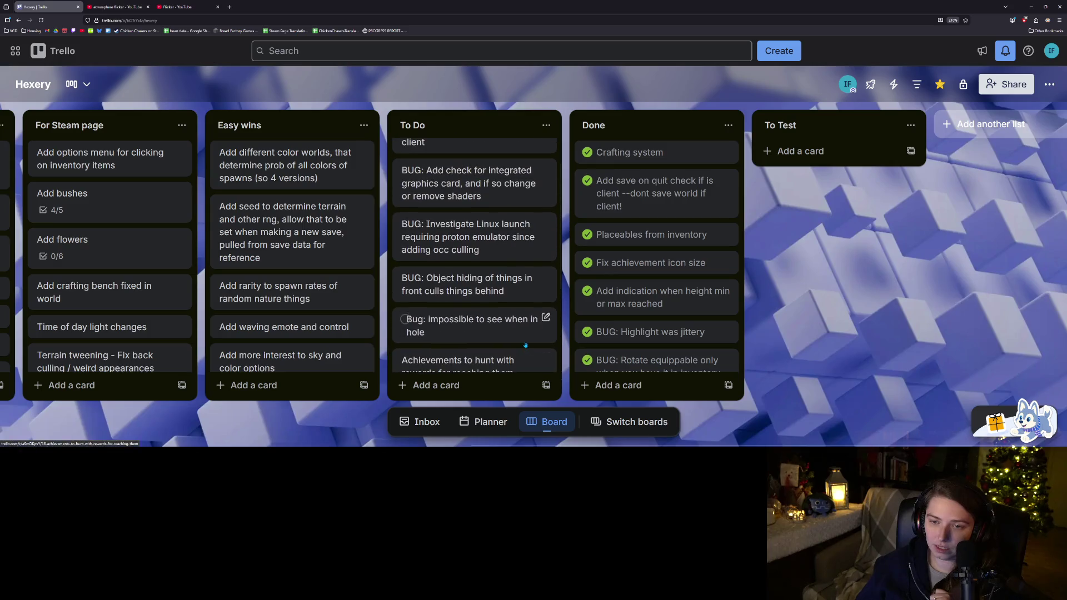
scroll(525, 345, "down", 4)
scroll(525, 339, "up", 3)
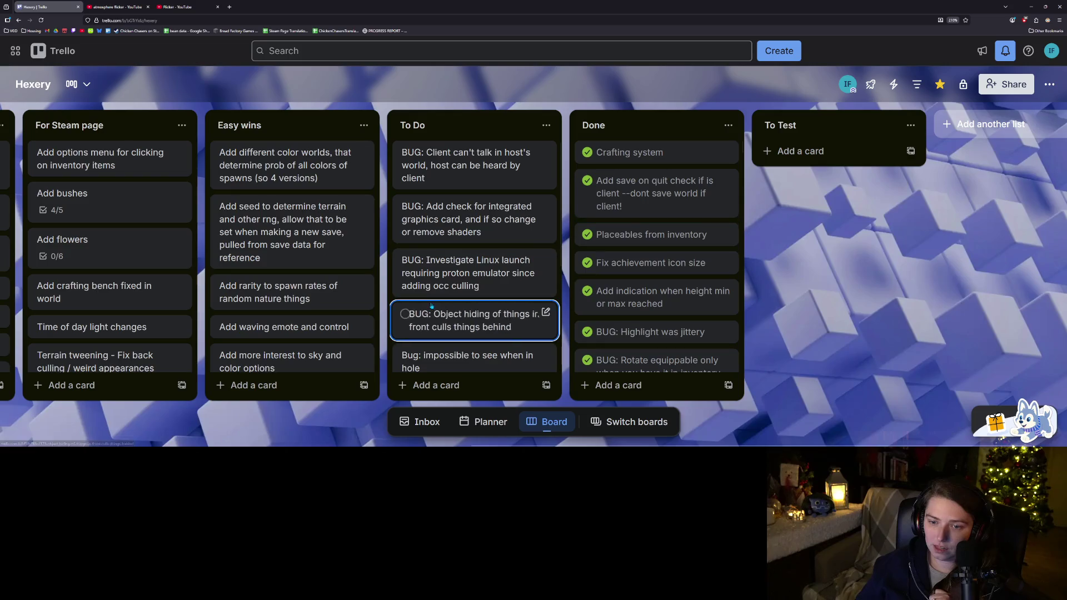
scroll(446, 317, "down", 3)
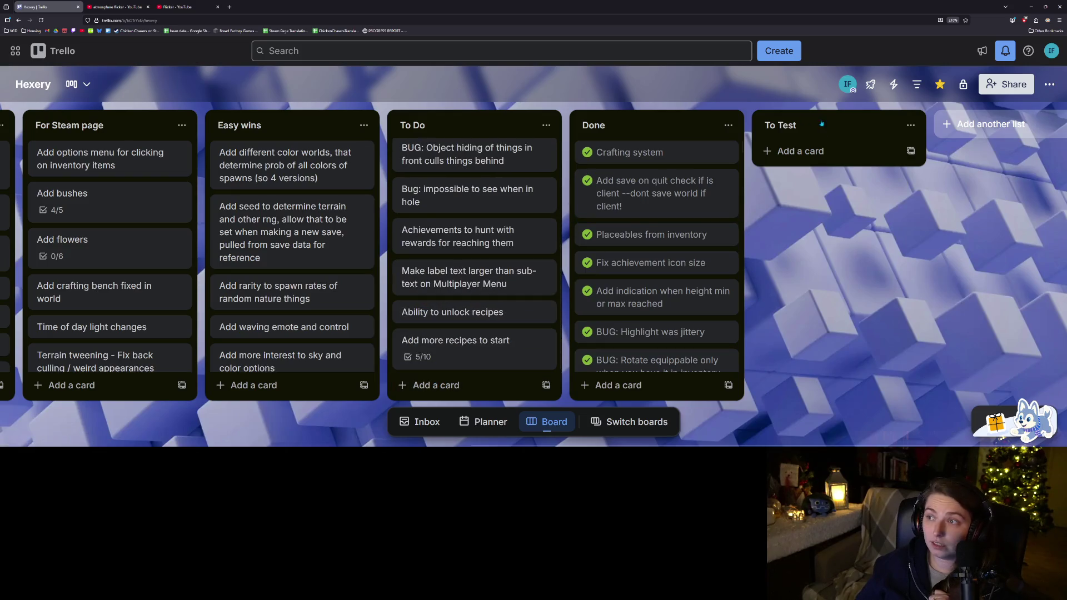
left_click(1031, 8)
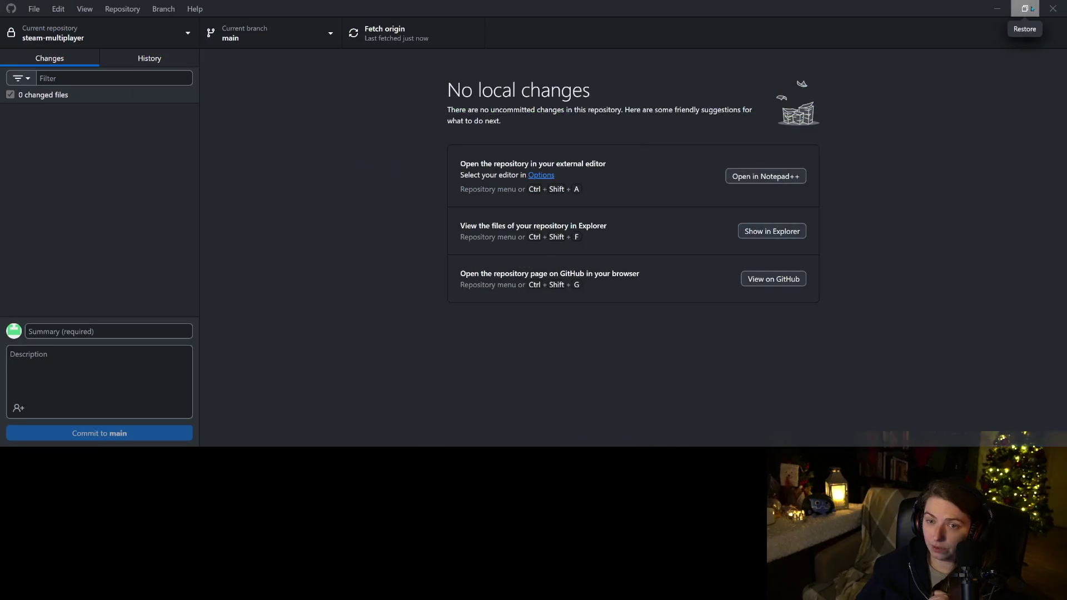
Return to Godot and open ground_piece.gd in the Script editor
left_click(997, 8)
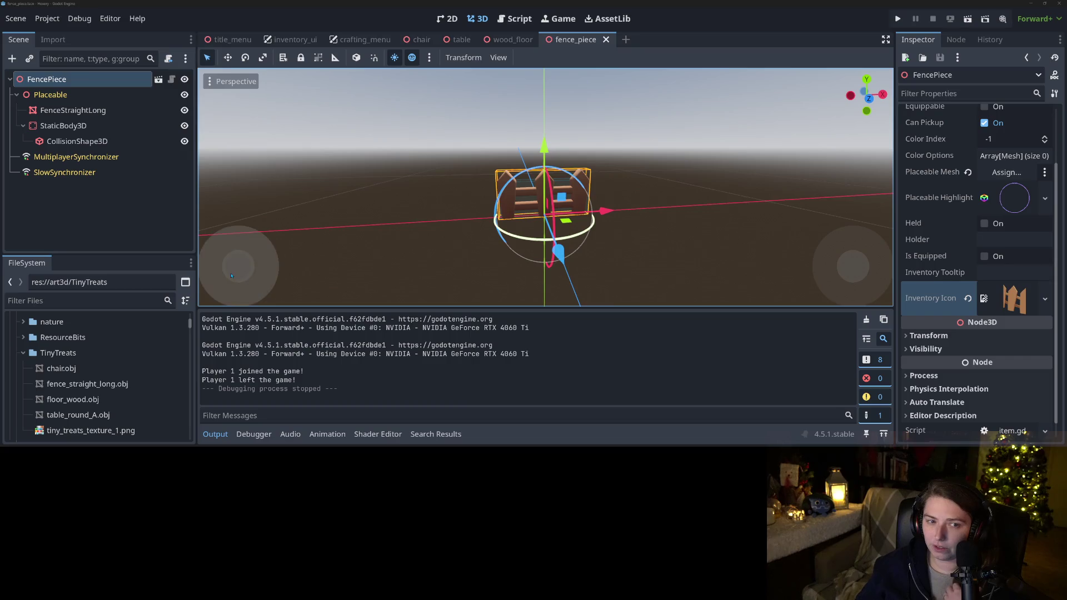
left_click(84, 300)
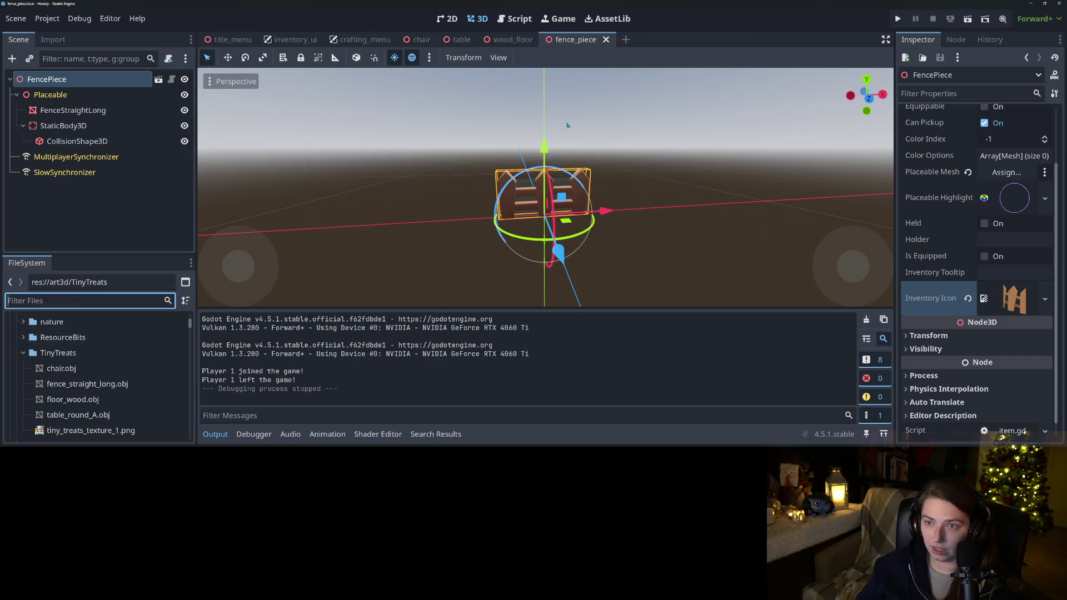
left_click(514, 18)
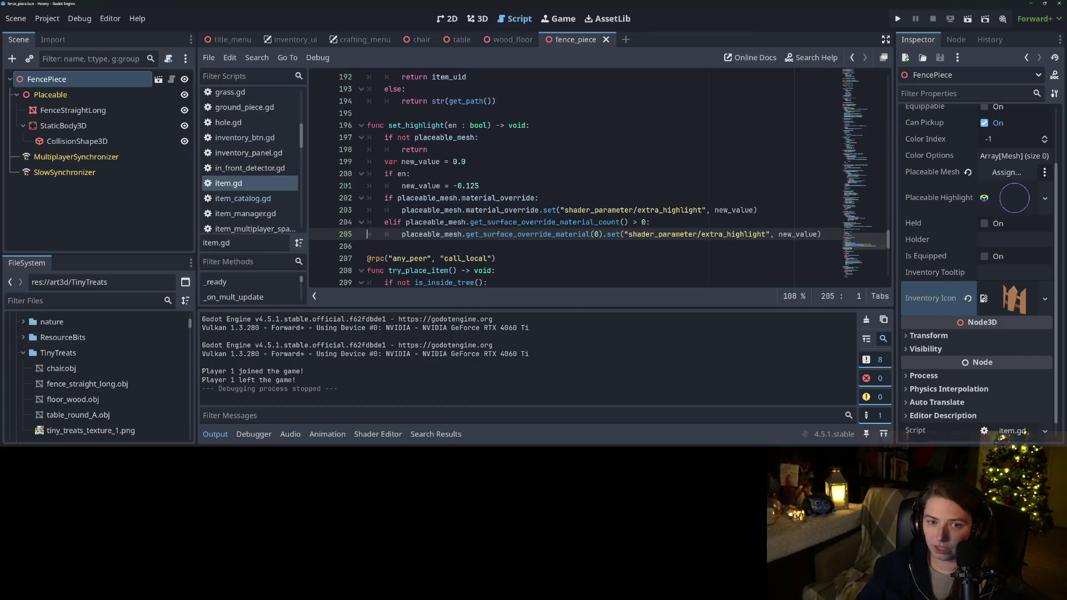
left_click(244, 107)
left_click(215, 434)
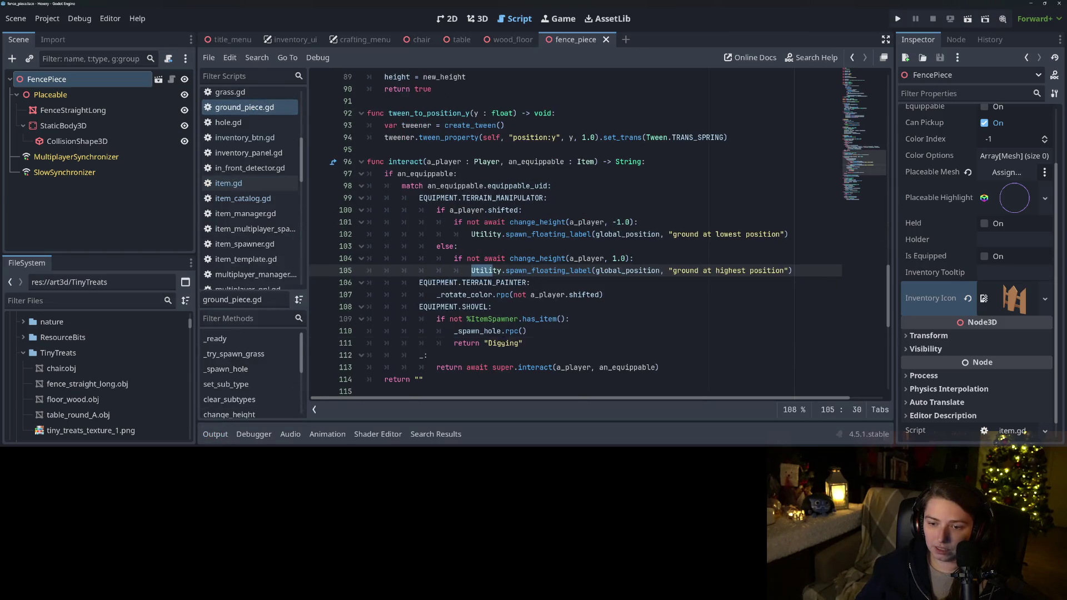
left_click(525, 343)
scroll(528, 333, "up", 9)
scroll(527, 332, "up", 9)
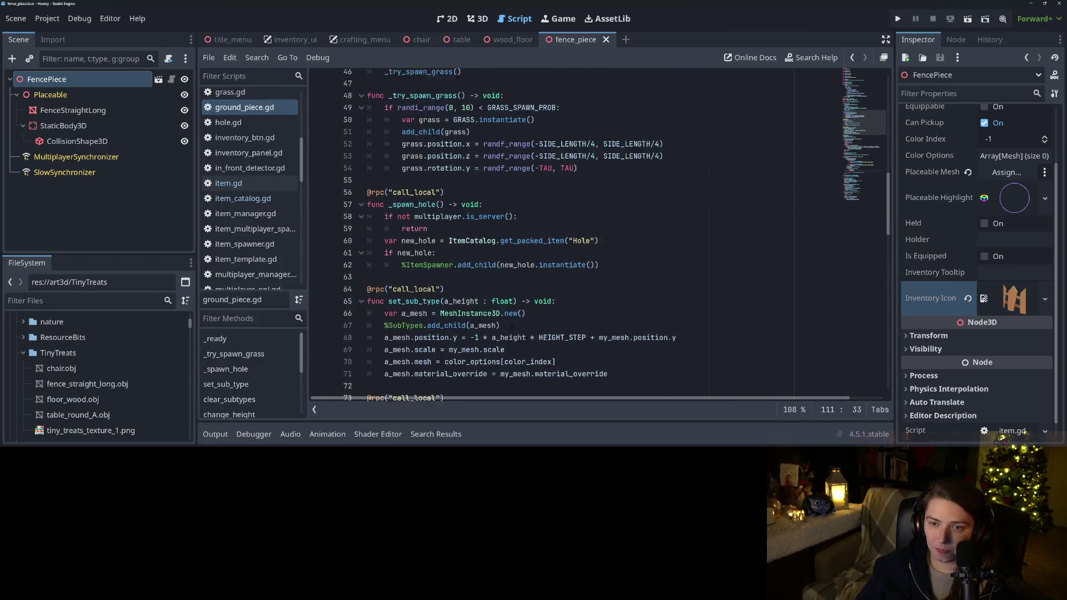
scroll(527, 332, "up", 2)
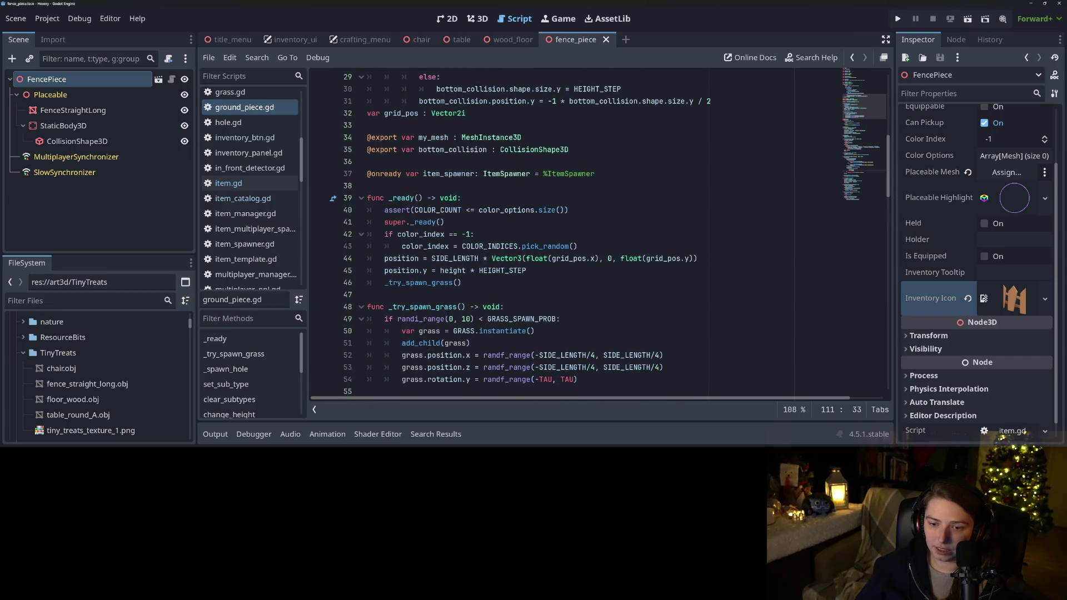
Add a 'var my_grass : Node3D' member below the item_spawner declaration
double_click(439, 307)
scroll(439, 308, "down", 2)
left_click_drag(439, 307, 577, 306)
scroll(578, 307, "up", 3)
left_click(613, 211)
key("Return")
type("var my_grass")
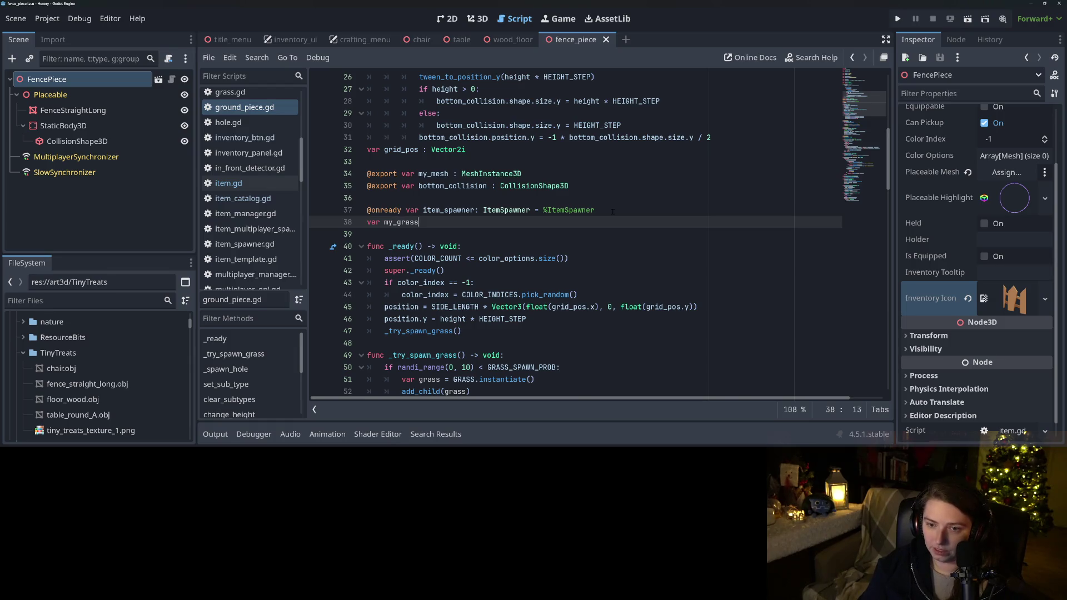
type(" : No")
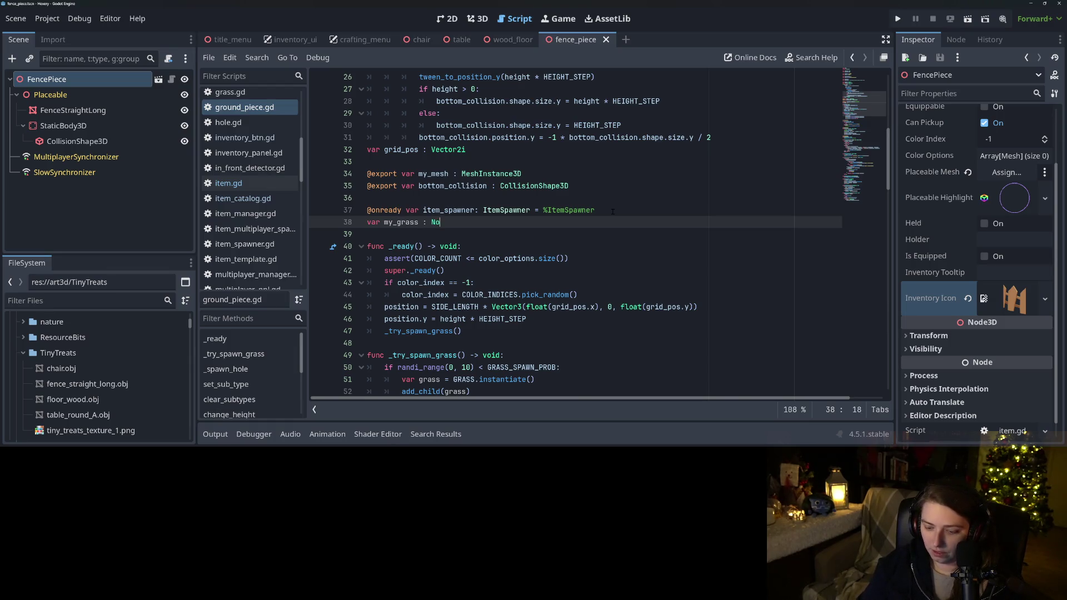
type("de3D")
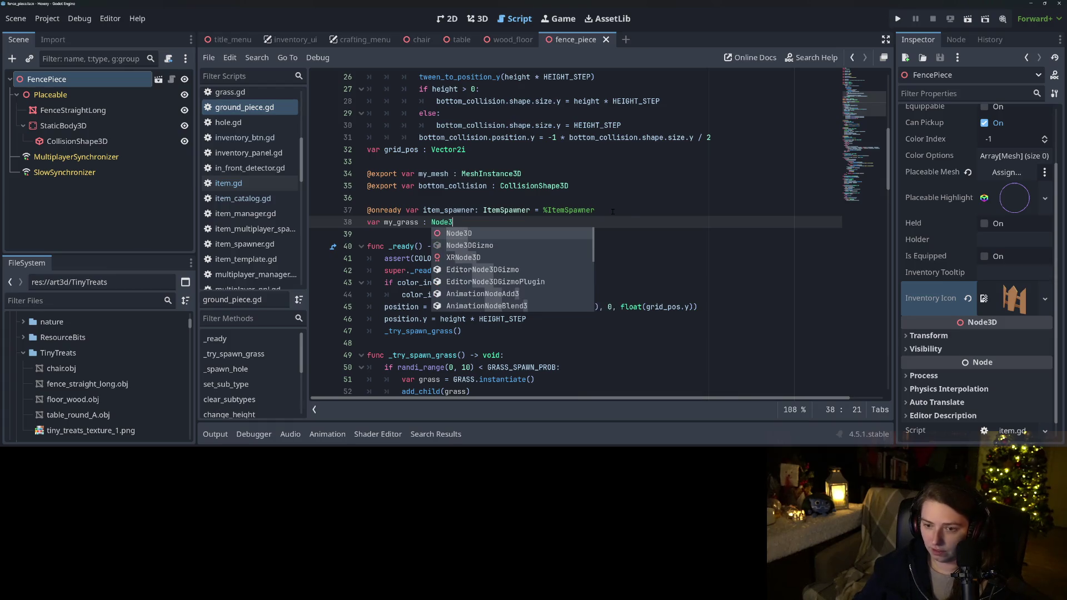
Replace the local grass declaration in _try_spawn_grass with my_grass
double_click(398, 222)
key("ctrl+c")
scroll(529, 246, "down", 6)
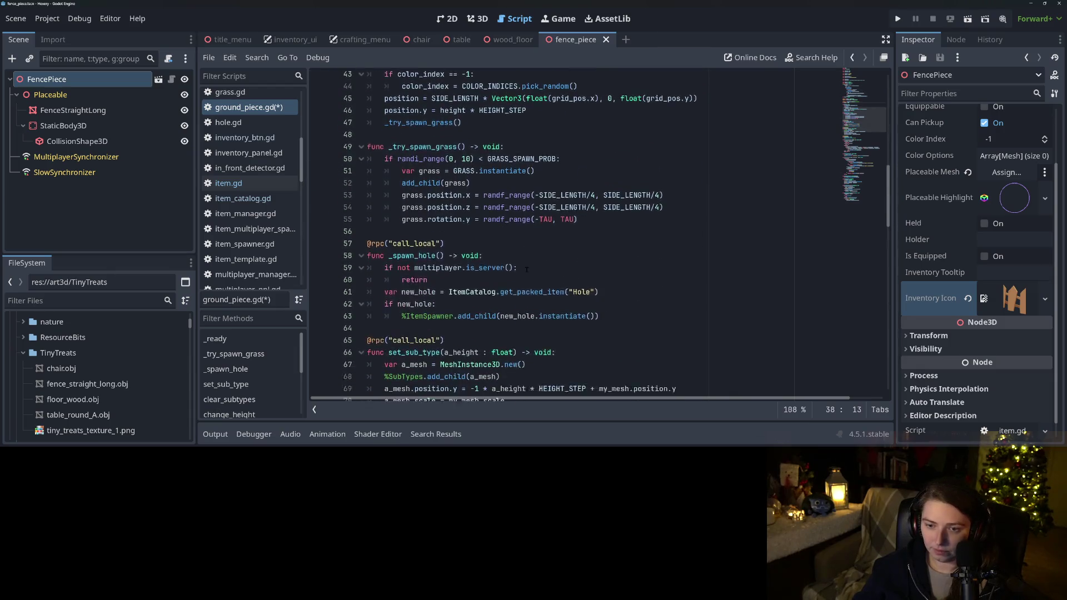
left_click_drag(402, 162, 442, 162)
key("ctrl+v")
key("ctrl+s")
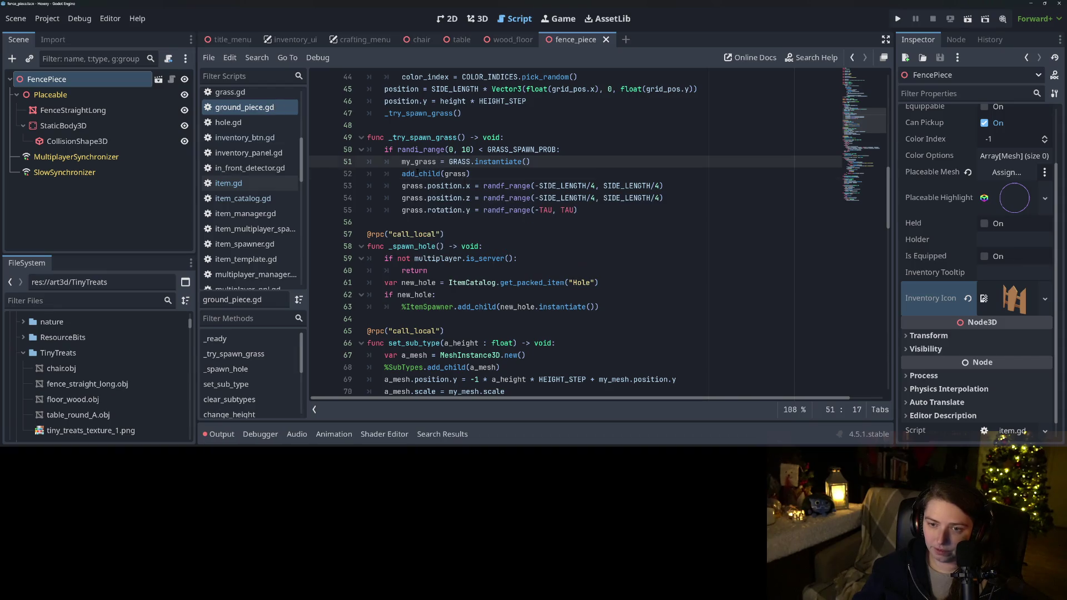
Rename grass to my_grass on lines 53–55 and in add_child, then save ground_piece.gd
left_click(419, 174)
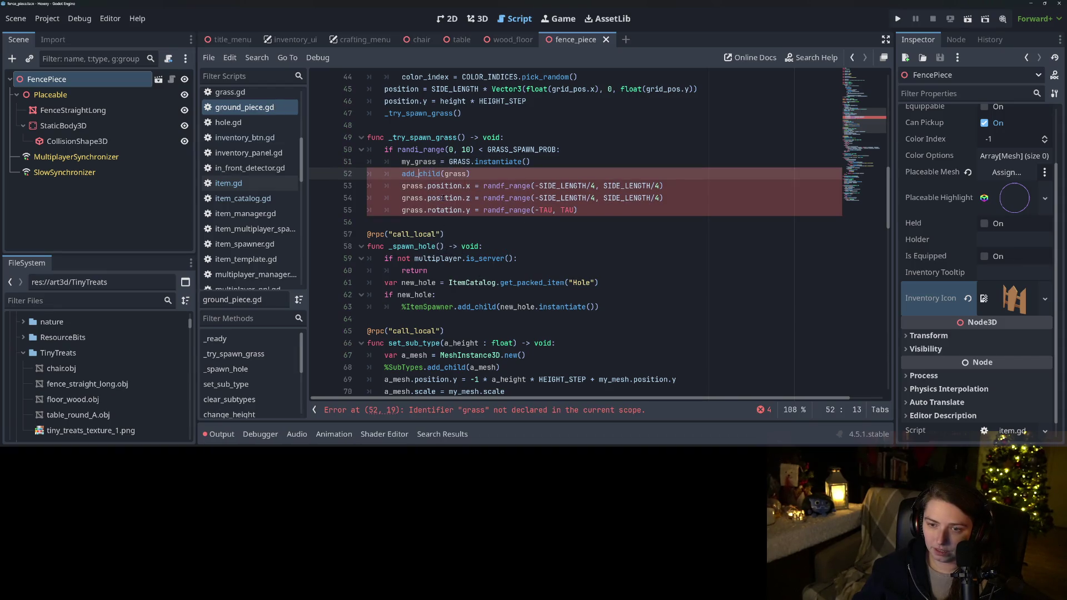
double_click(413, 185)
key("ctrl+v")
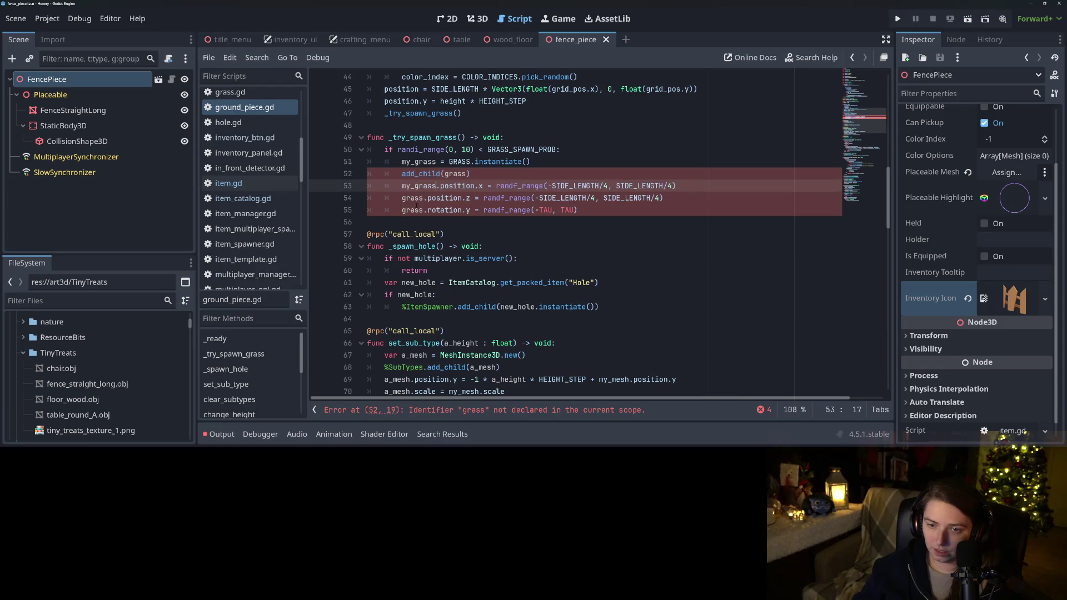
double_click(412, 198)
key("ctrl+v")
double_click(413, 210)
key("ctrl+v")
double_click(455, 174)
key("ctrl+v")
key("ctrl+s")
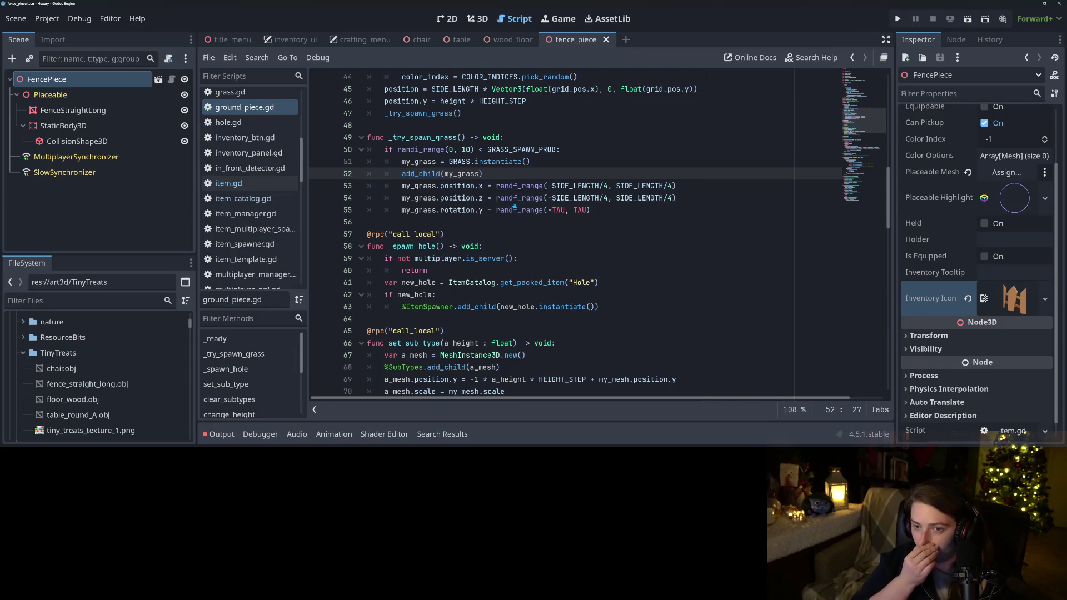
Scroll through ground_piece.gd and open item_spawner.gd
scroll(500, 223, "up", 5)
scroll(444, 257, "down", 6)
scroll(444, 256, "down", 9)
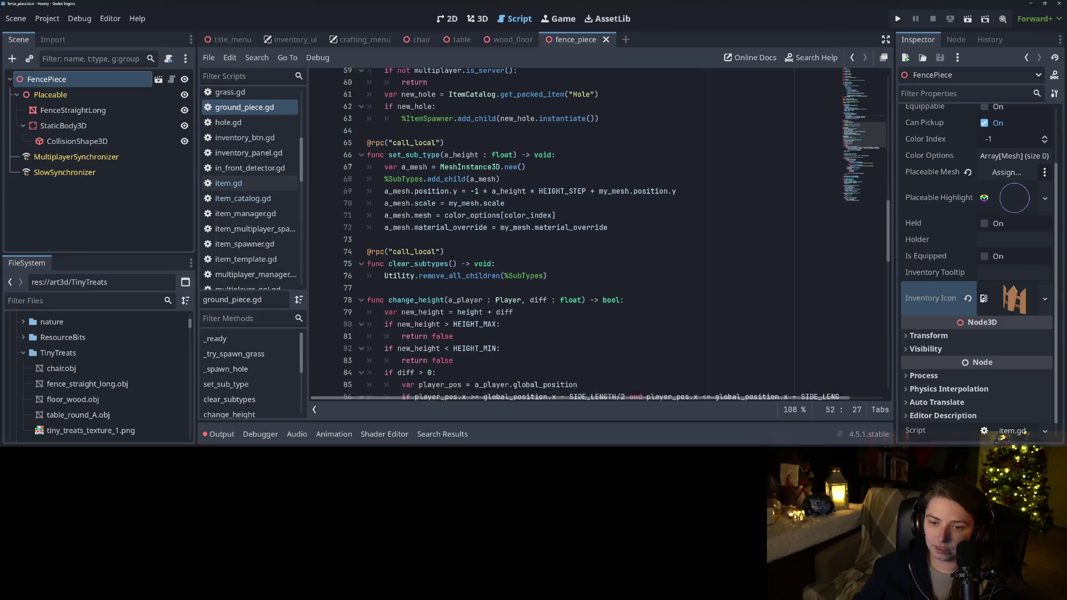
scroll(600, 233, "down", 10)
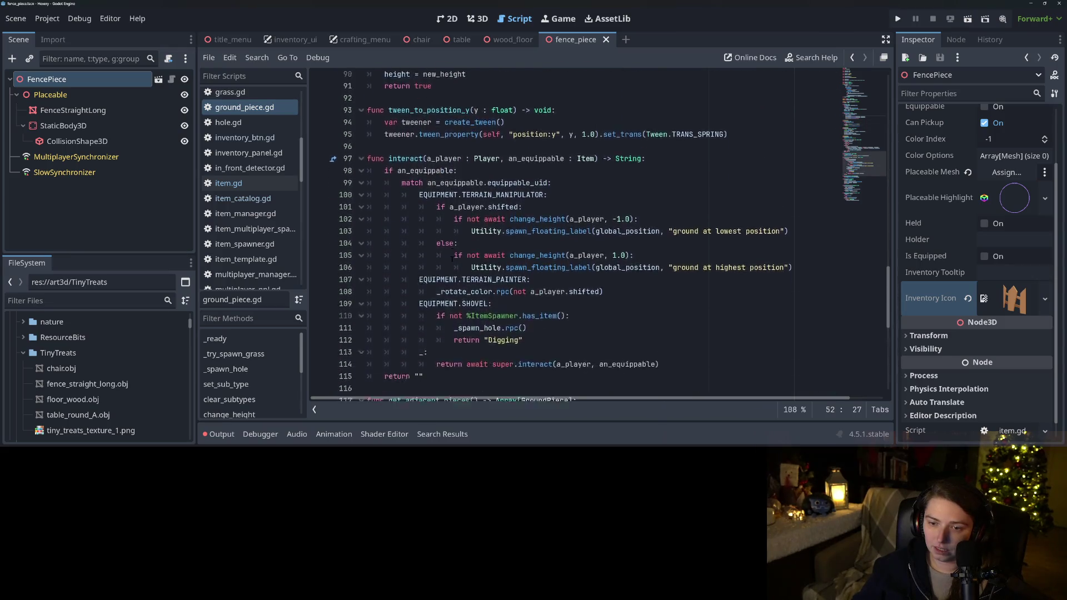
scroll(556, 233, "down", 4)
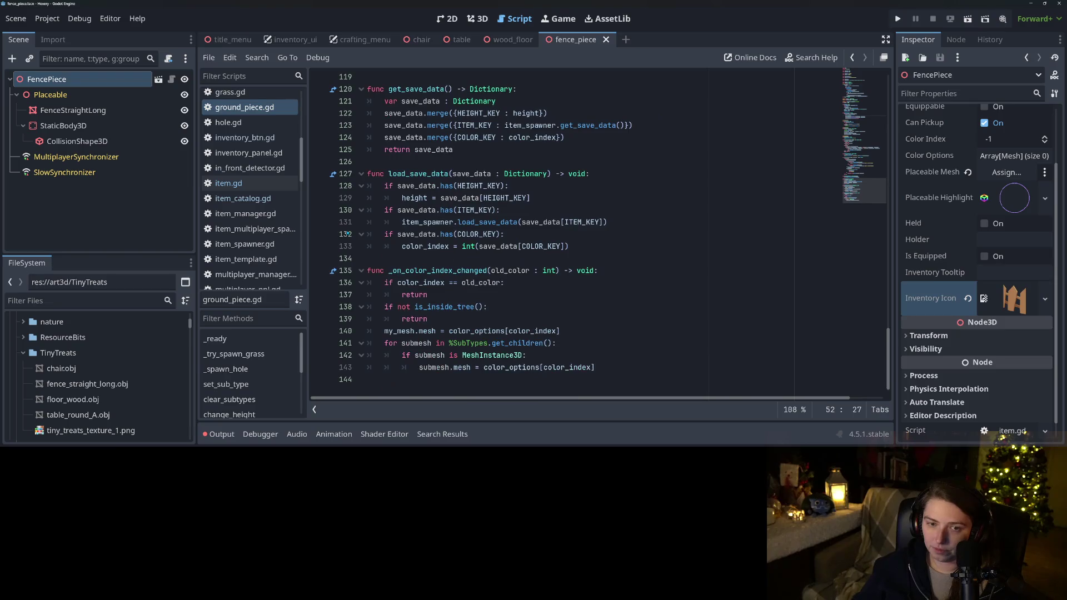
scroll(244, 200, "down", 3)
scroll(245, 211, "down", 3)
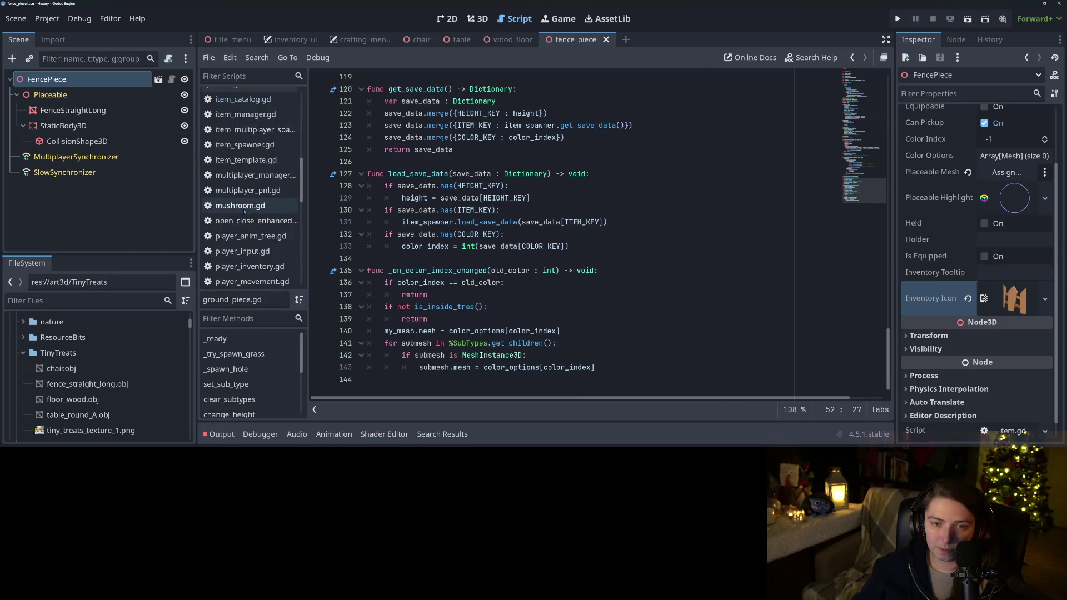
scroll(244, 211, "up", 3)
left_click(244, 194)
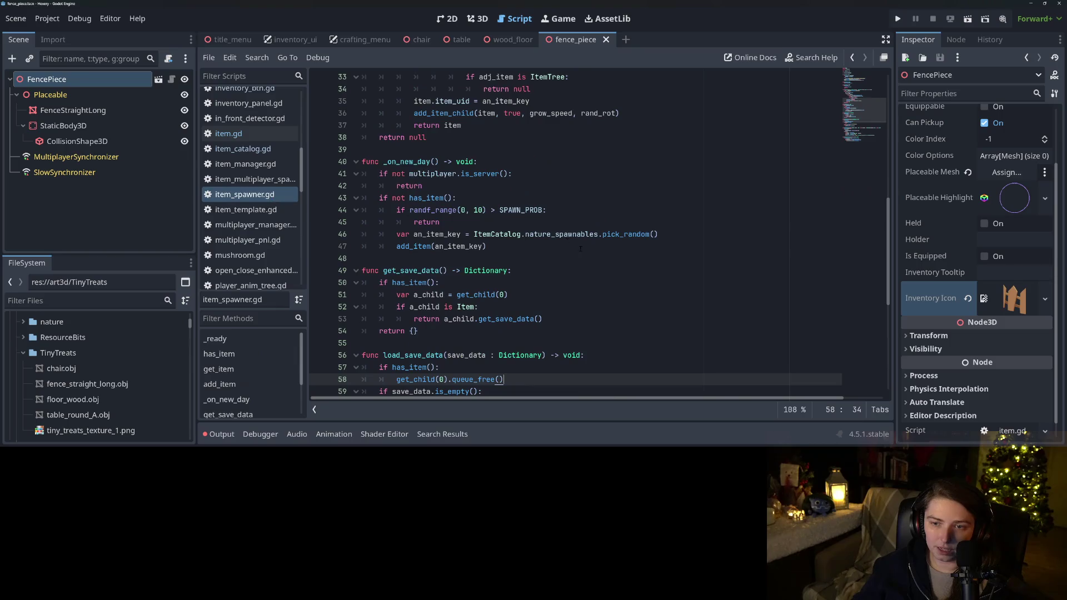
In item_spawner.gd, place the caret at the first line of add_item_child
left_click(465, 246)
scroll(472, 256, "down", 5)
scroll(472, 256, "up", 5)
scroll(472, 255, "down", 4)
left_click(418, 210)
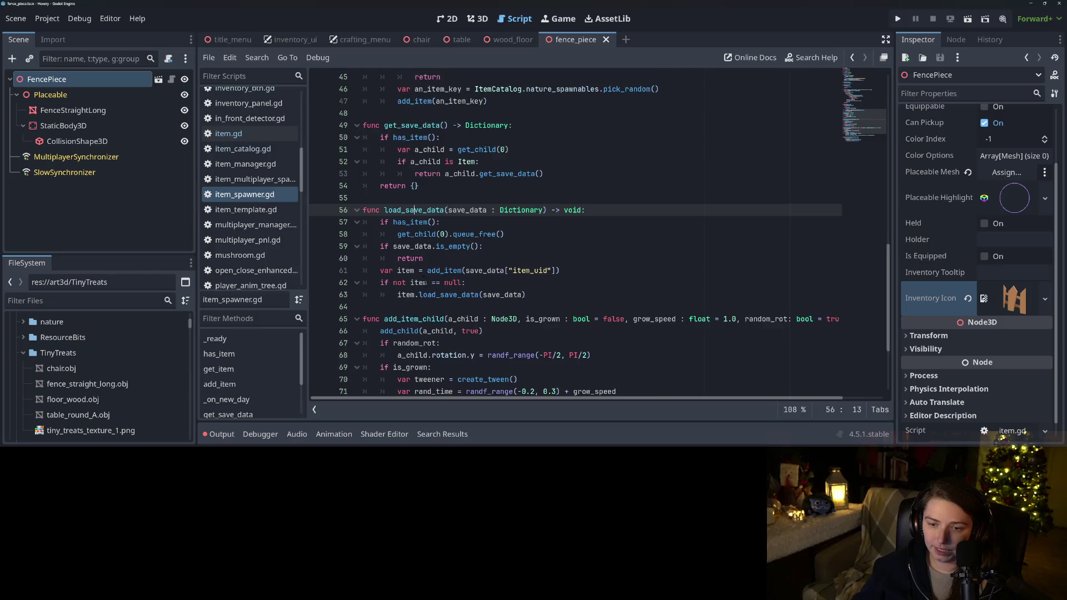
scroll(471, 233, "down", 3)
left_click(419, 209)
left_click(524, 223)
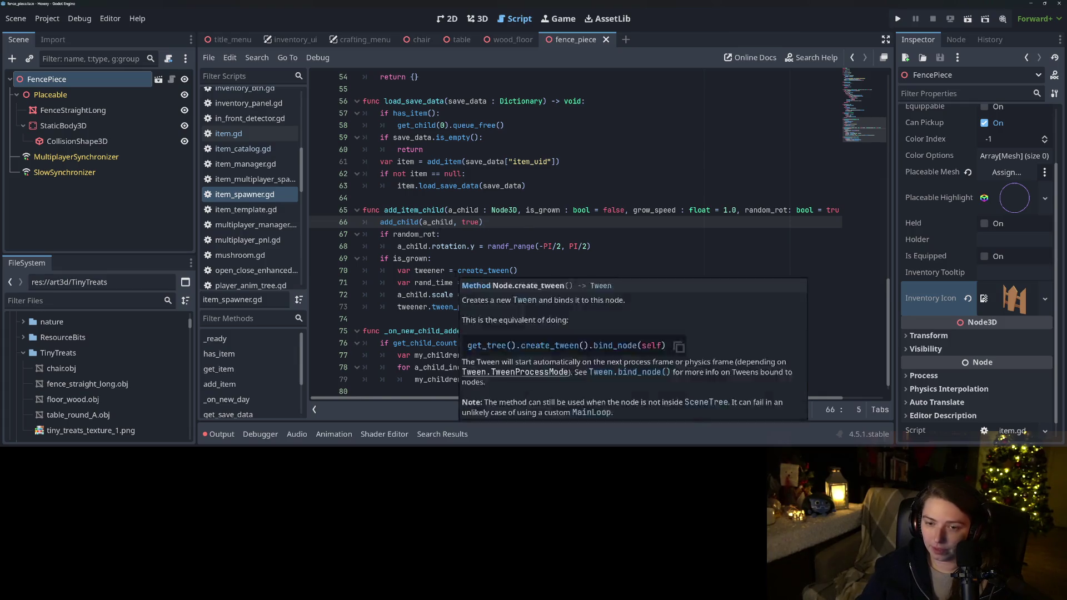
Insert 'if get_parent().my_grass: get_parent().my_grass.visible = false' there and save
key("Return")
key("Up")
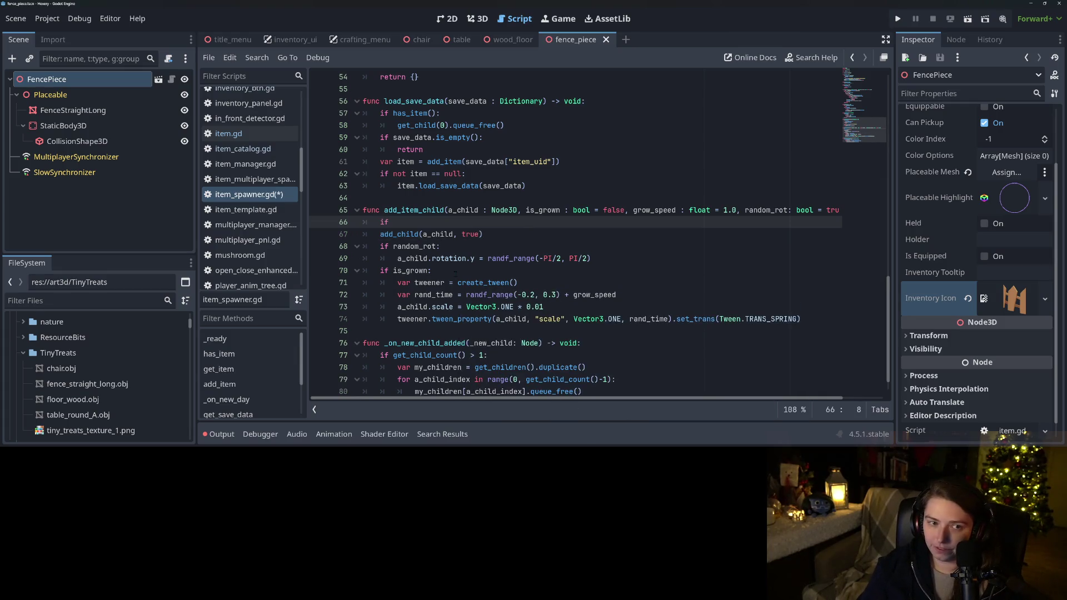
key("BackSpace")
key("BackSpace")
key("BackSpace")
type("ge")
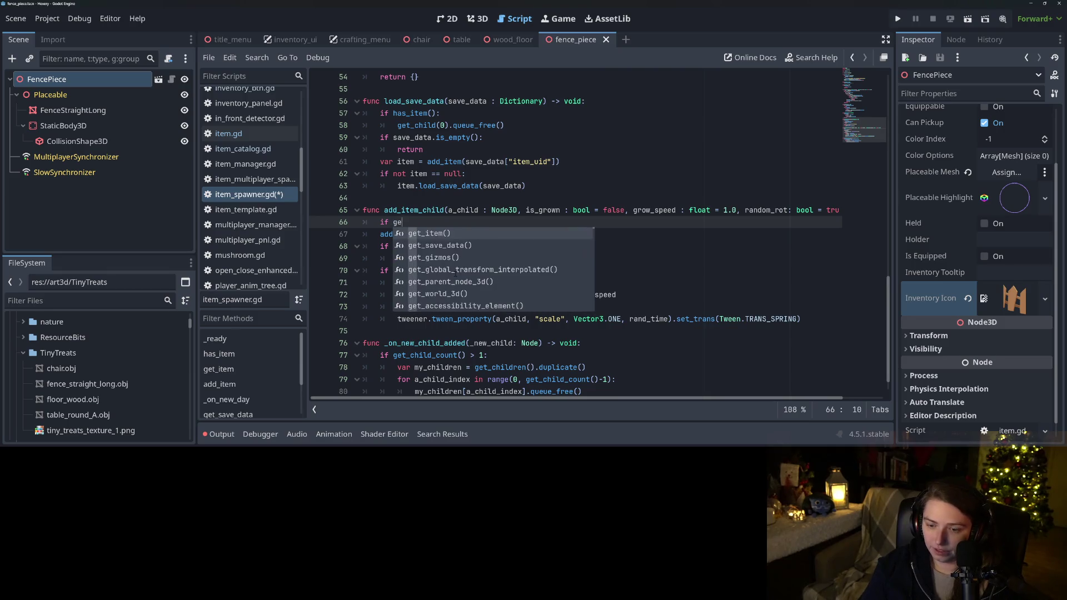
type("t_parent")
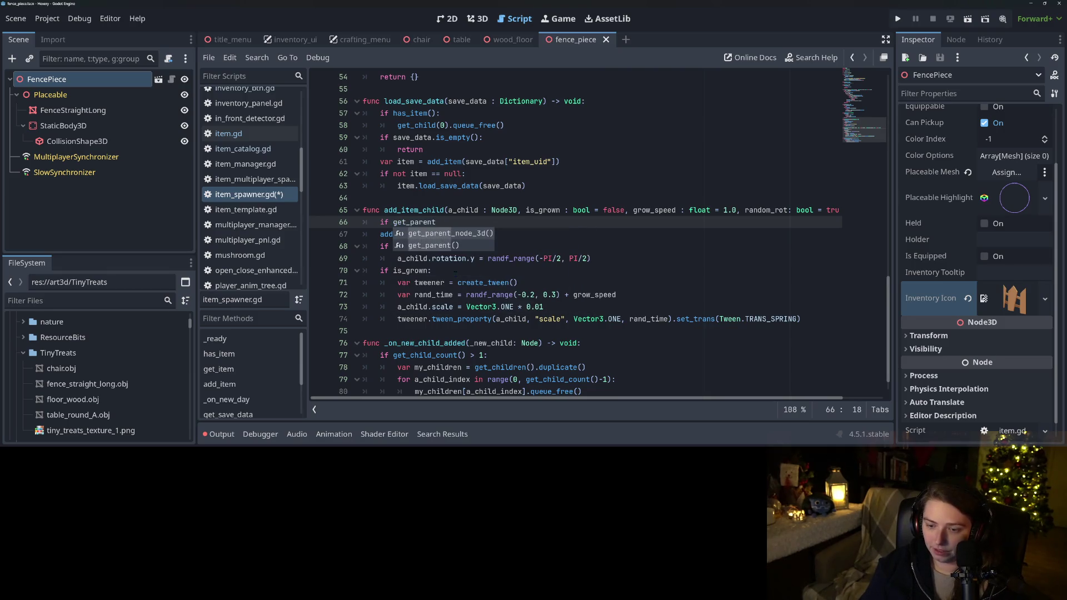
type("().my_grass")
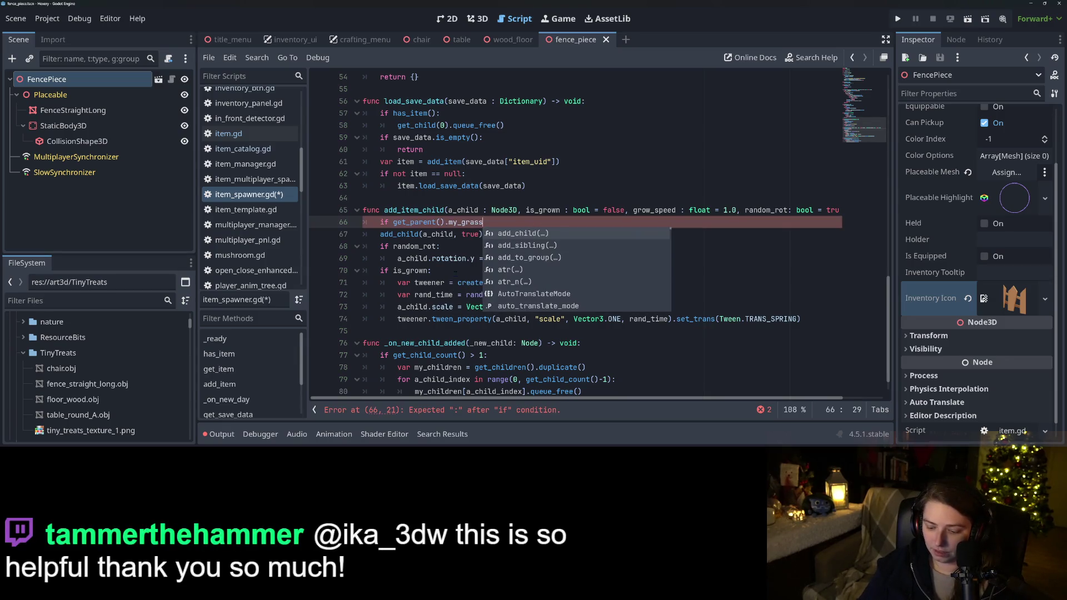
type(":")
key("Return")
type("et_pa")
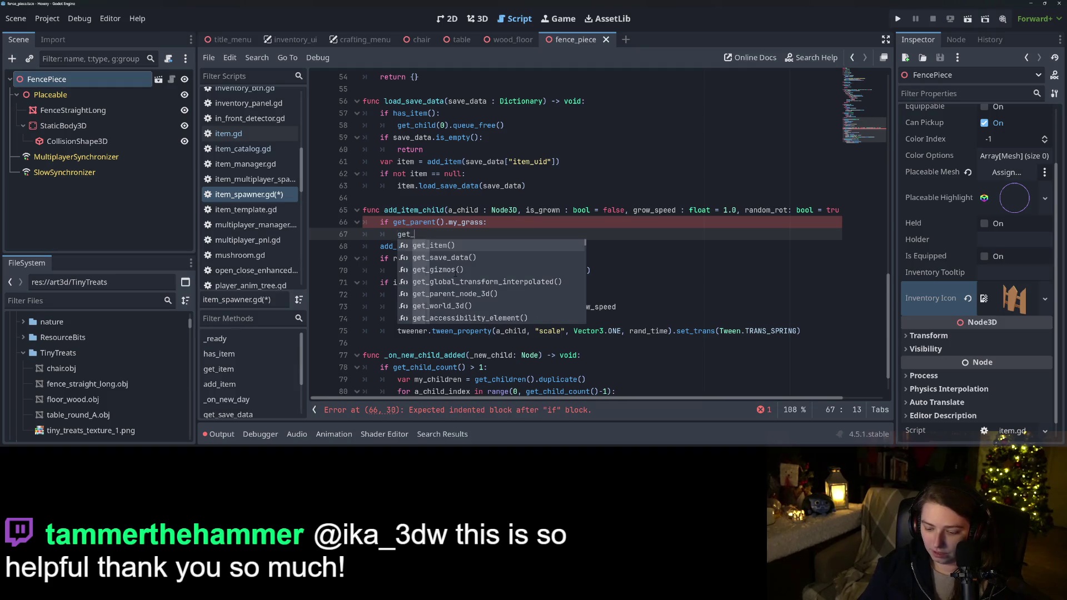
key("Return")
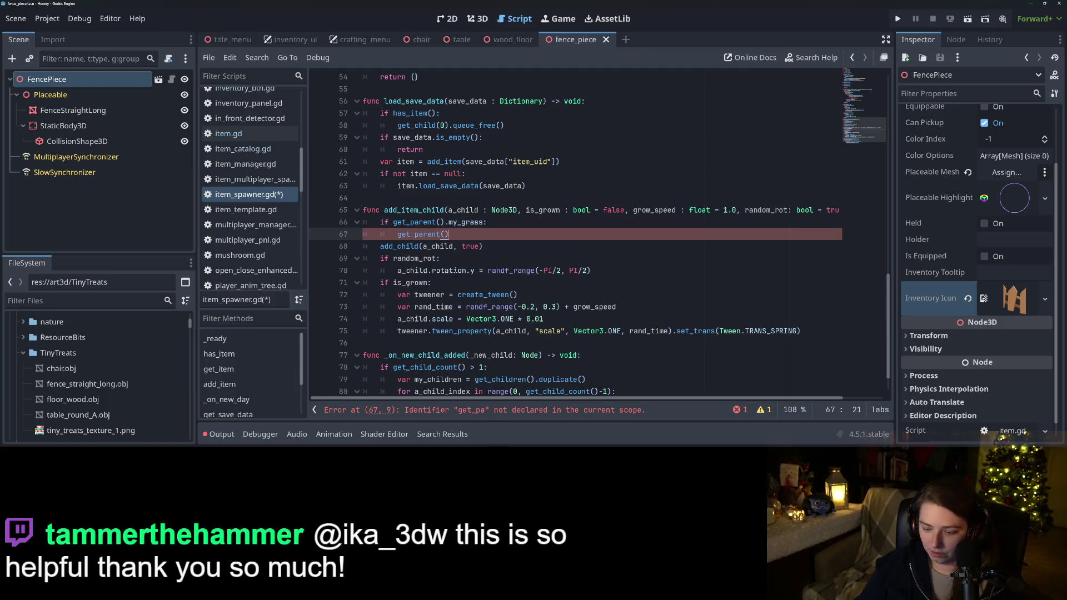
type(",")
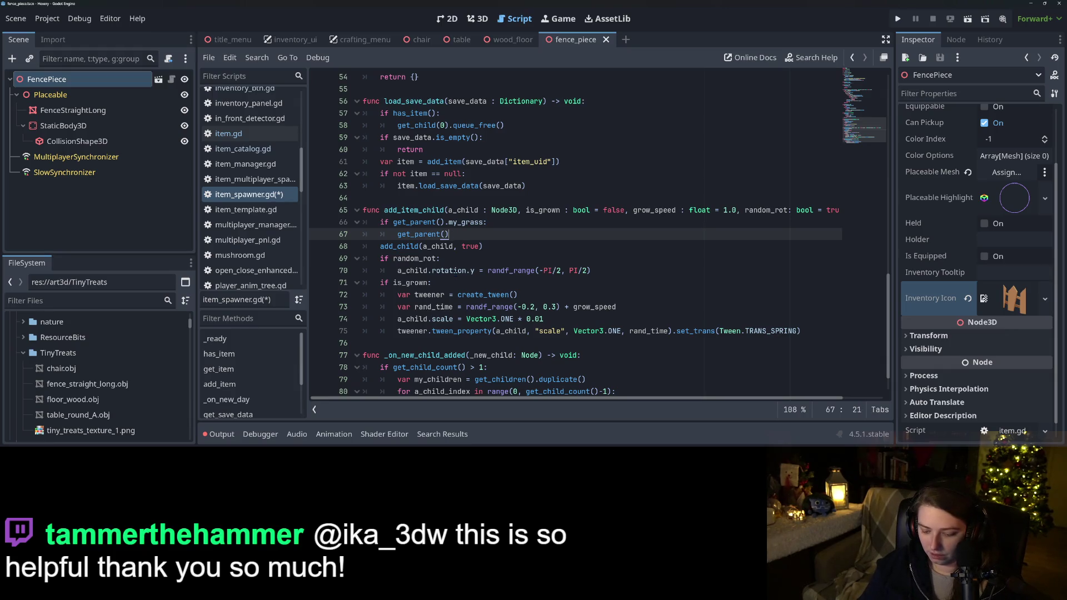
type(".my_f")
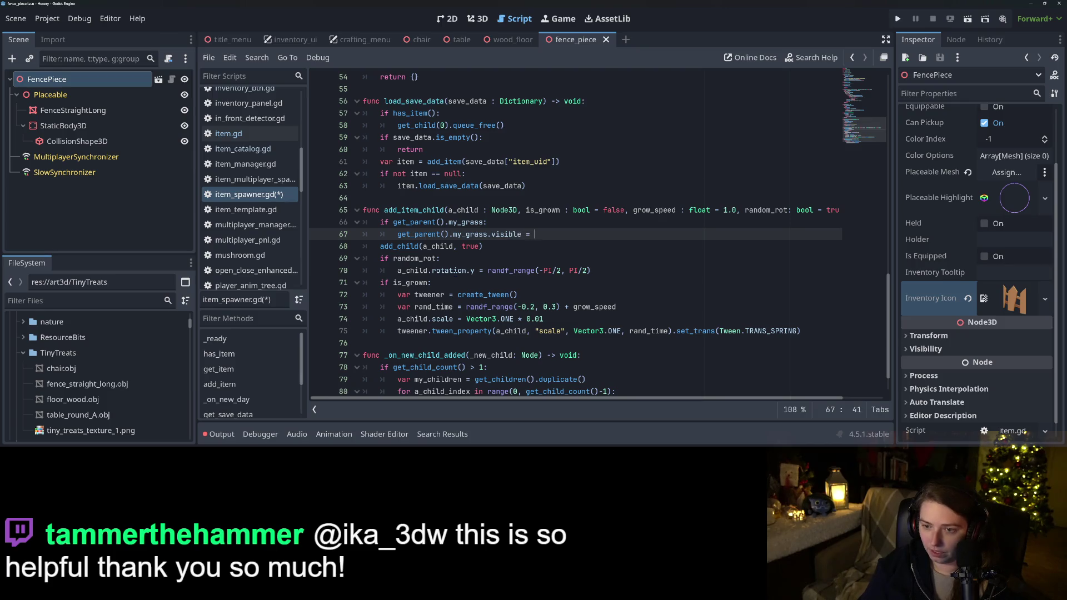
type("false")
key("ctrl+s")
left_click(396, 234)
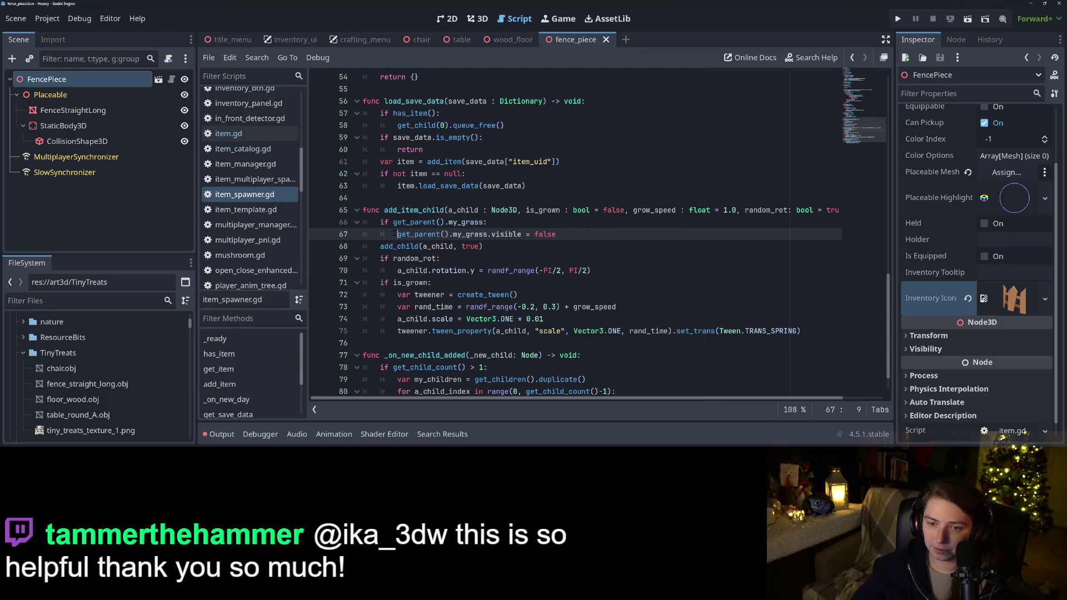
left_click_drag(380, 221, 588, 231)
scroll(555, 249, "up", 5)
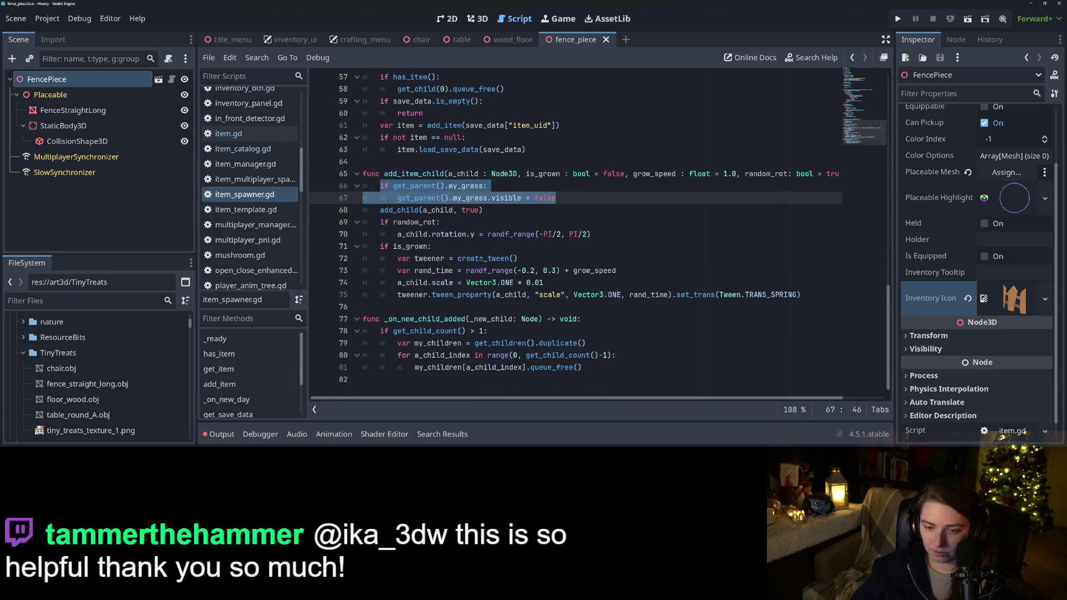
scroll(464, 256, "up", 12)
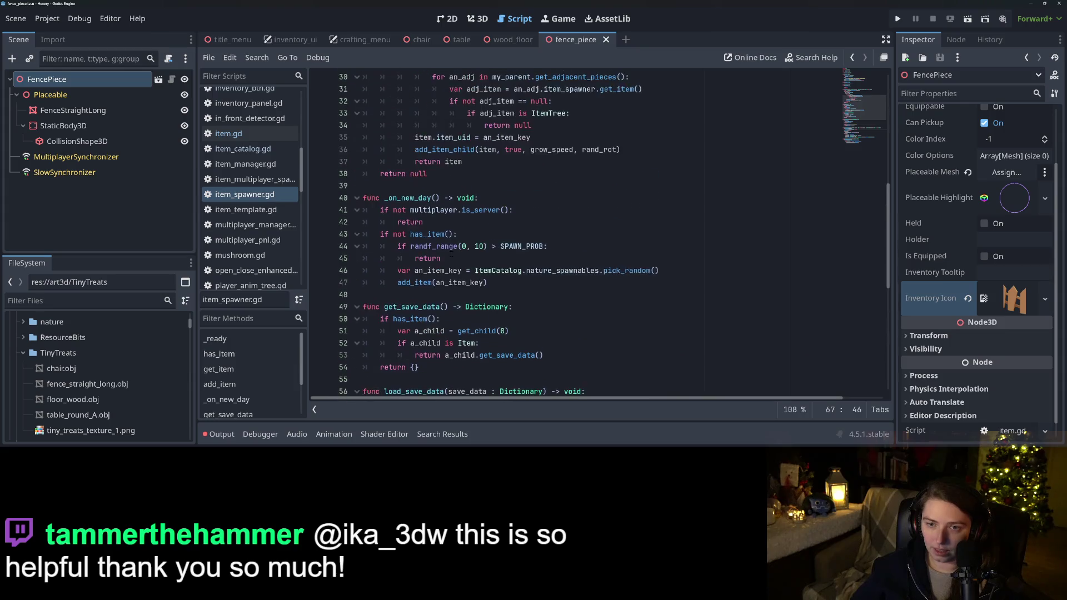
scroll(452, 251, "up", 1)
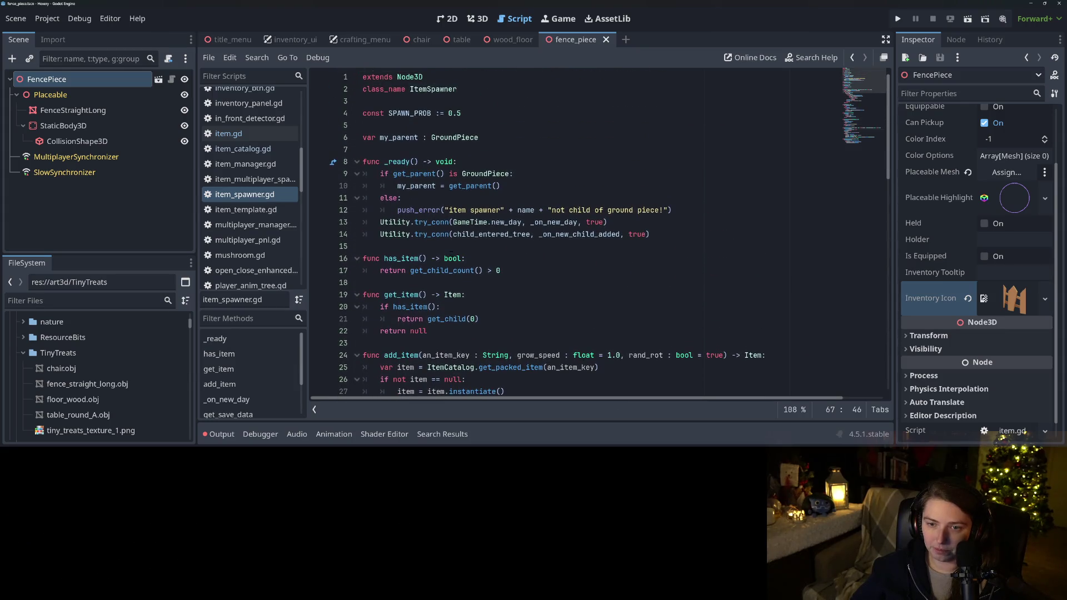
left_click(487, 174)
scroll(556, 233, "down", 18)
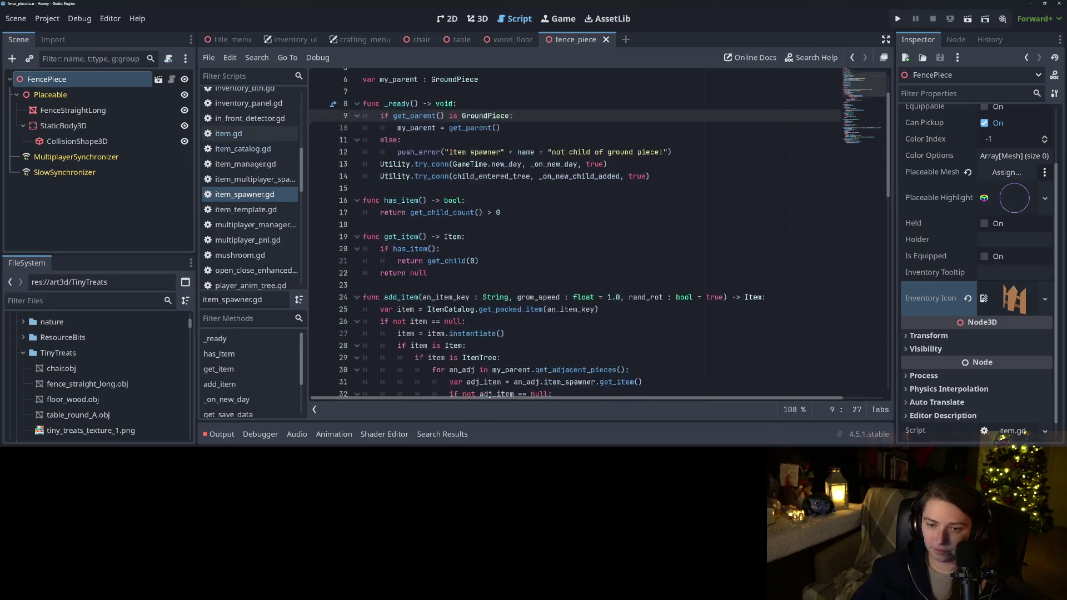
double_click(446, 319)
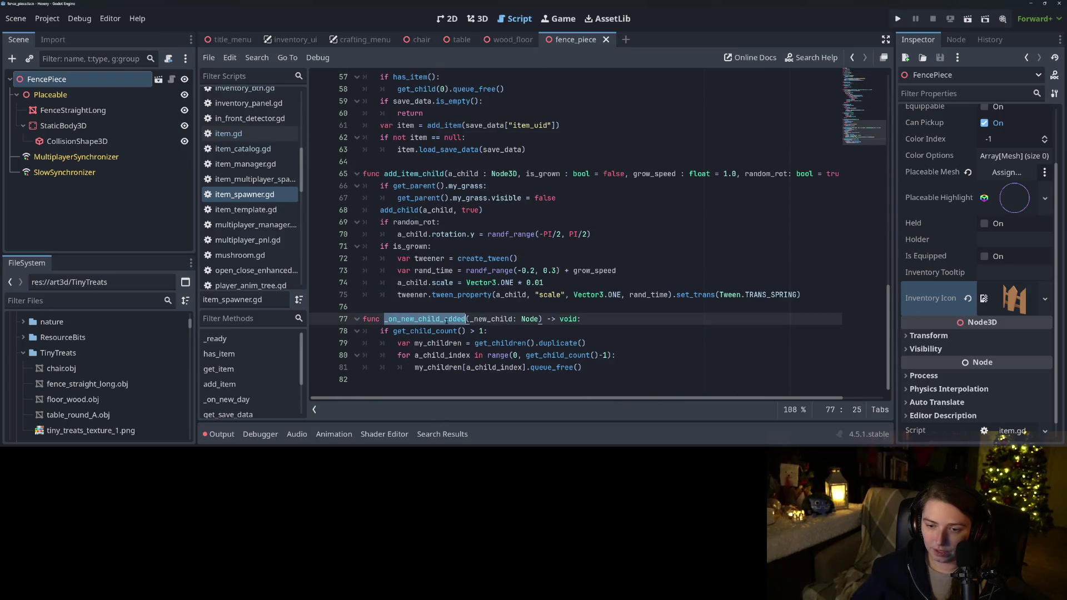
left_click(413, 319)
scroll(413, 320, "up", 16)
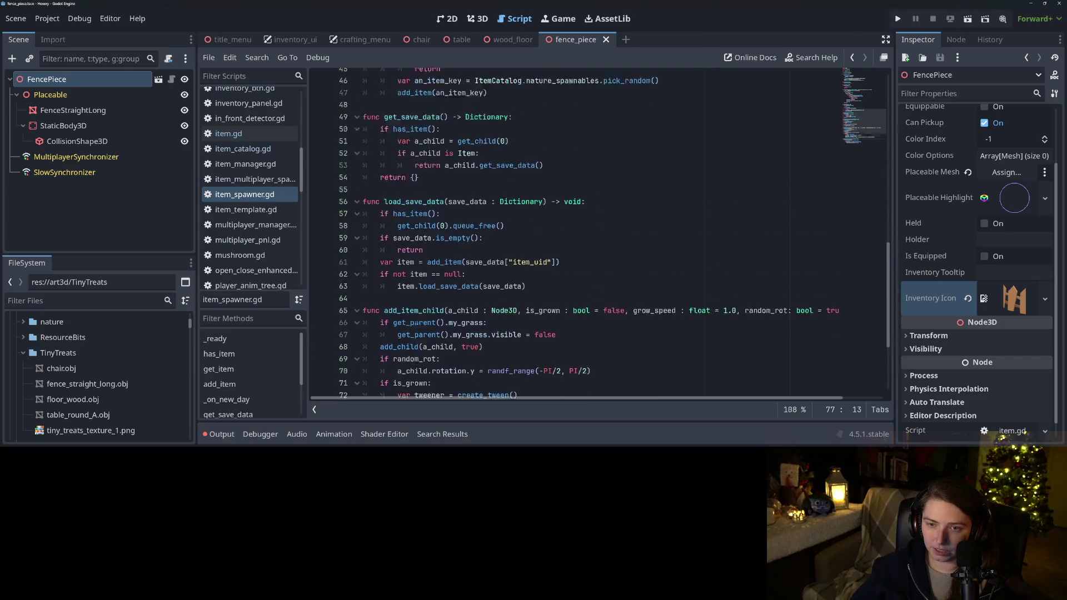
scroll(415, 319, "up", 3)
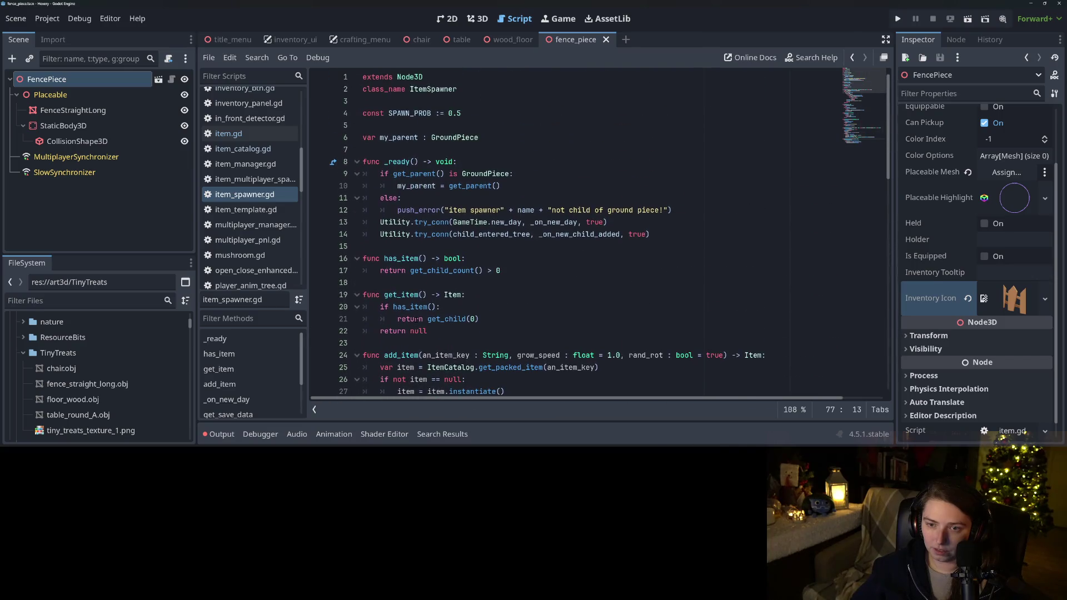
left_click(512, 234)
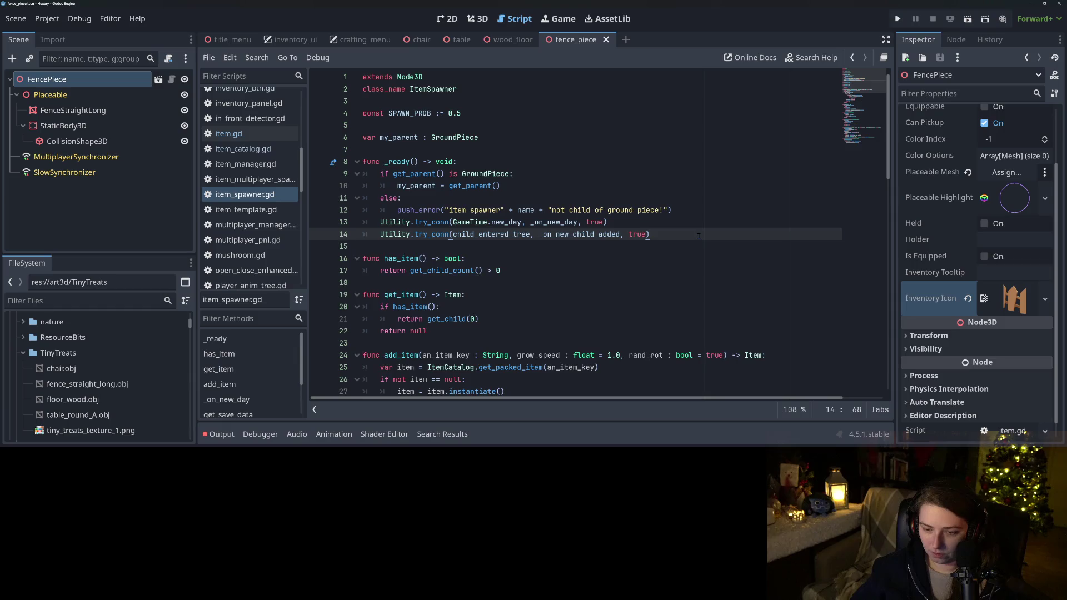
key("ctrl+shift+d")
left_click(500, 246)
type("chil")
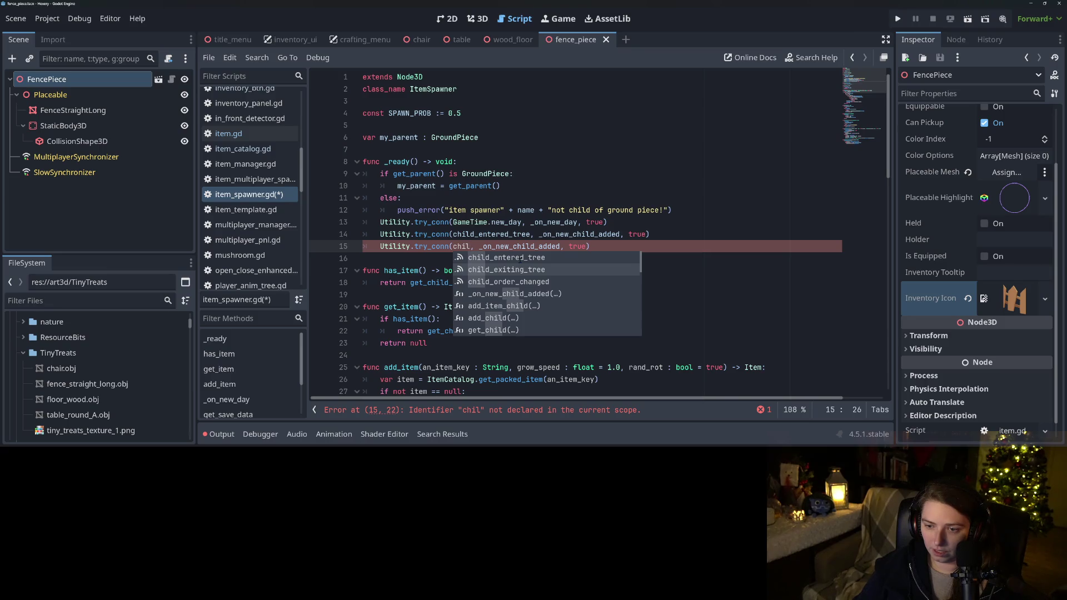
type("_ex")
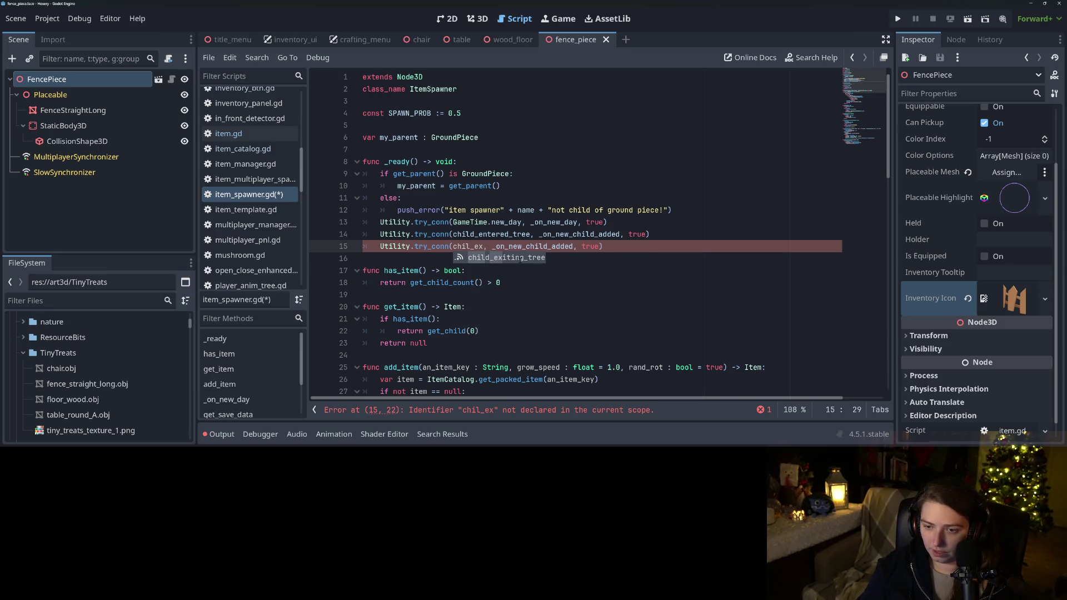
key("Return")
key("ctrl+s")
double_click(469, 248)
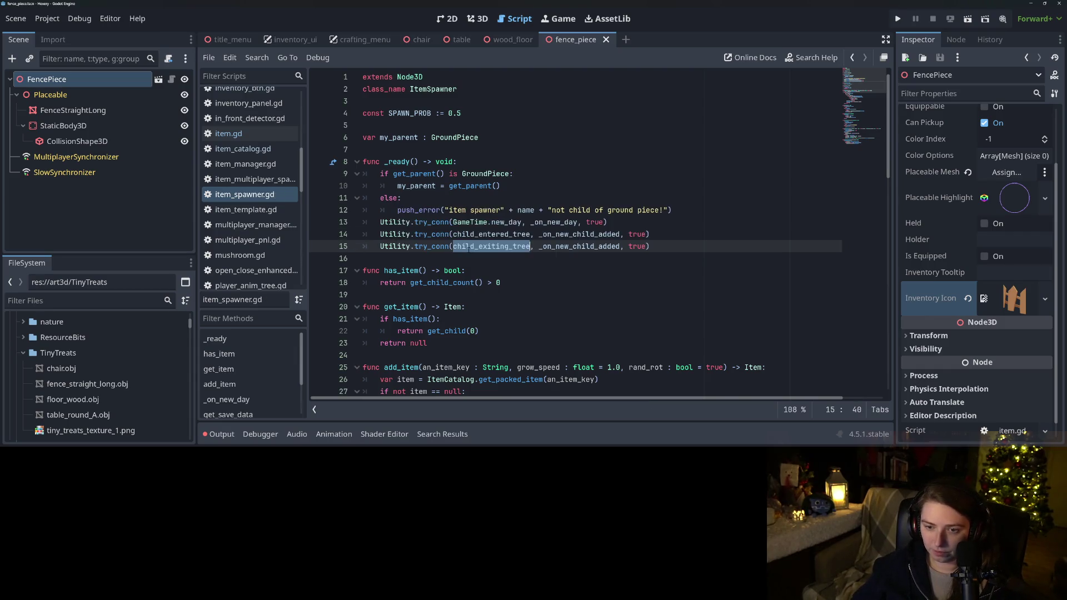
double_click(598, 246)
left_click(598, 246)
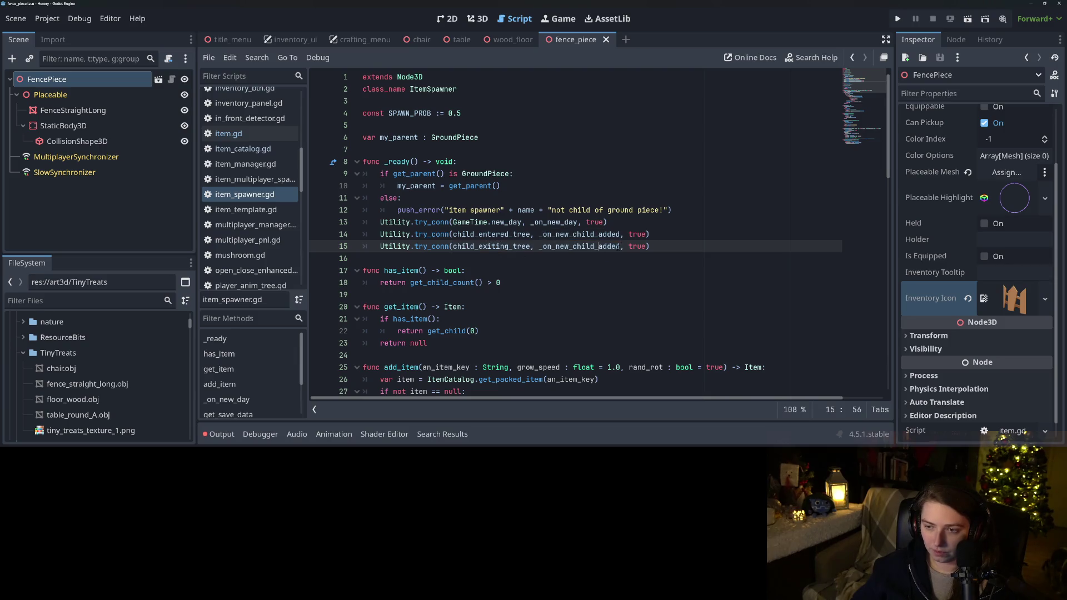
mouse_move(619, 246)
left_mouse_down()
mouse_move(555, 246)
mouse_move(649, 246)
mouse_move(349, 251)
left_mouse_up()
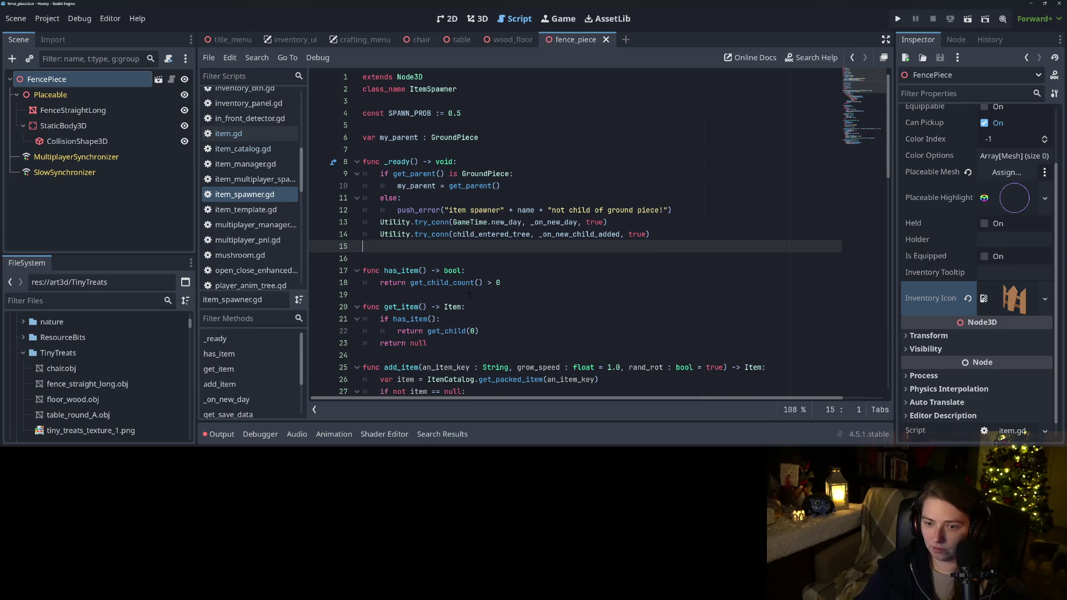
Delete the child_exiting_tree connection line and copy the two grass-hiding lines from add_item_child
key("BackSpace")
key("BackSpace")
mouse_move(460, 276)
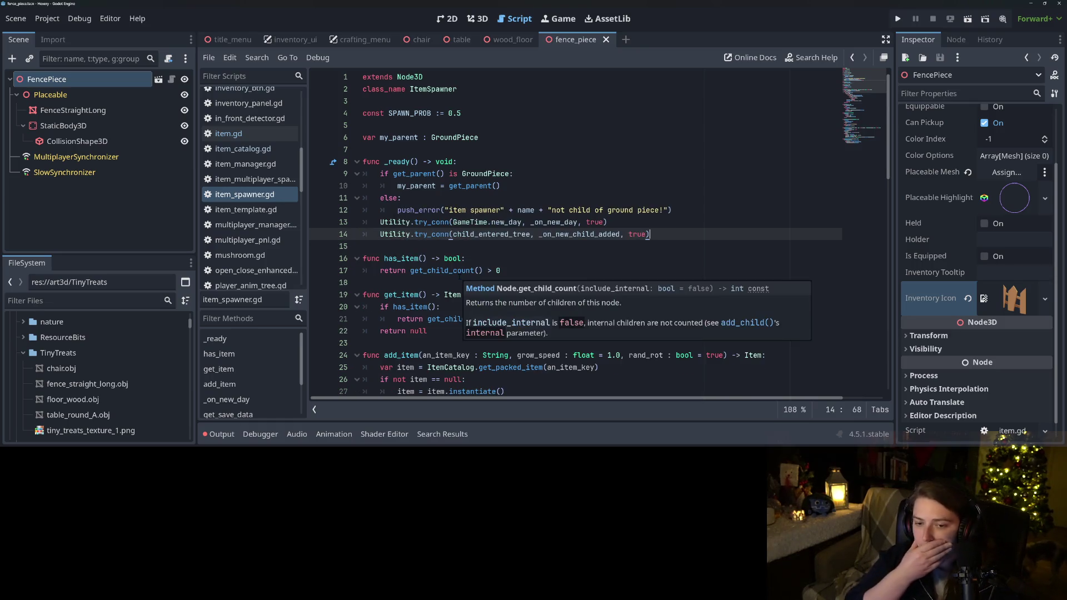
scroll(427, 284, "down", 6)
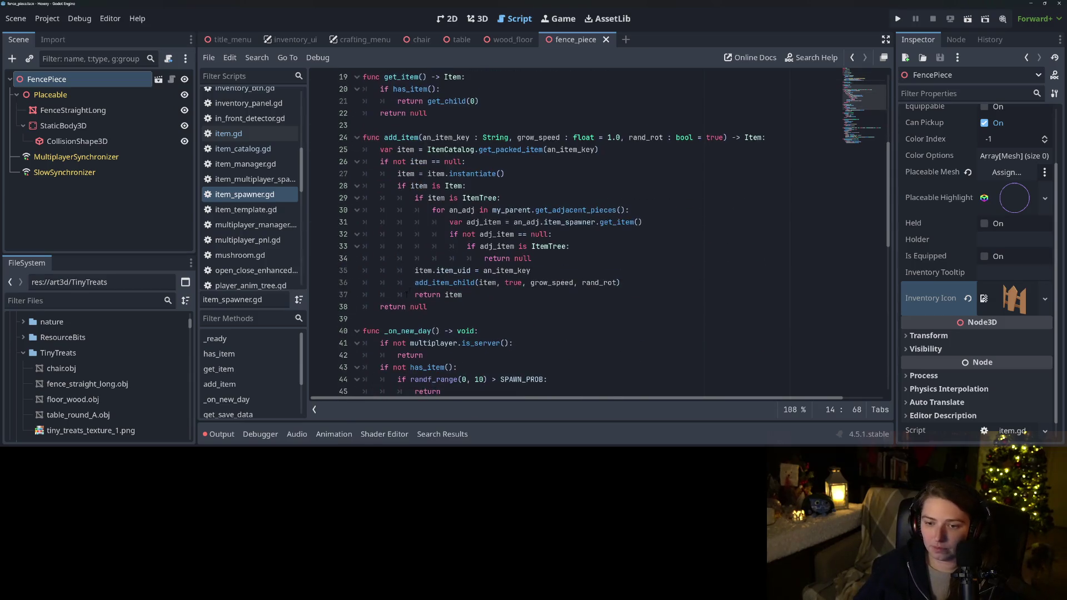
scroll(484, 296, "down", 7)
scroll(471, 295, "up", 2)
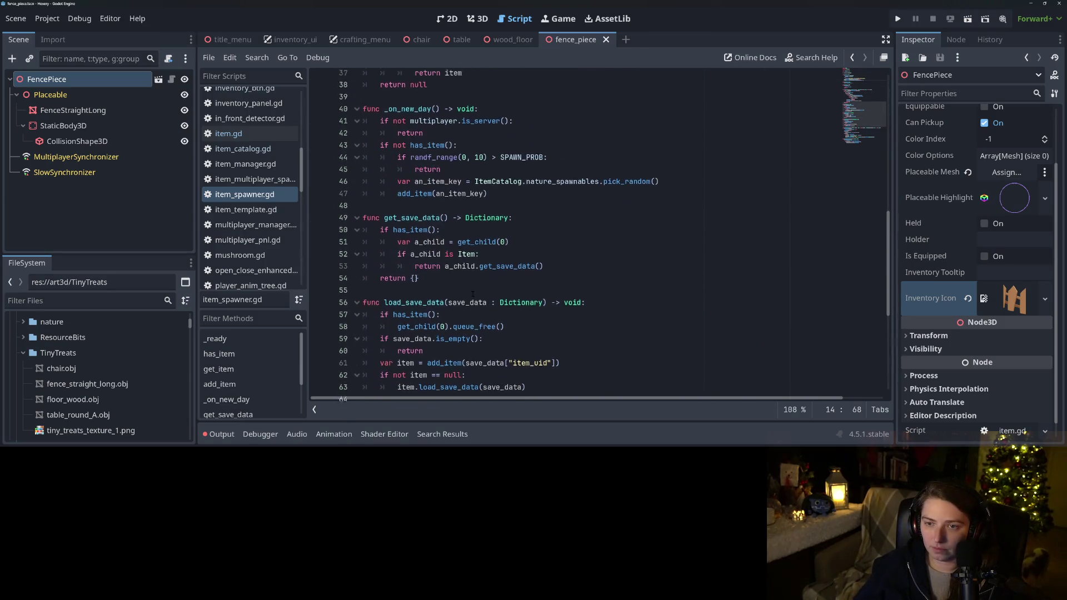
left_click(378, 271)
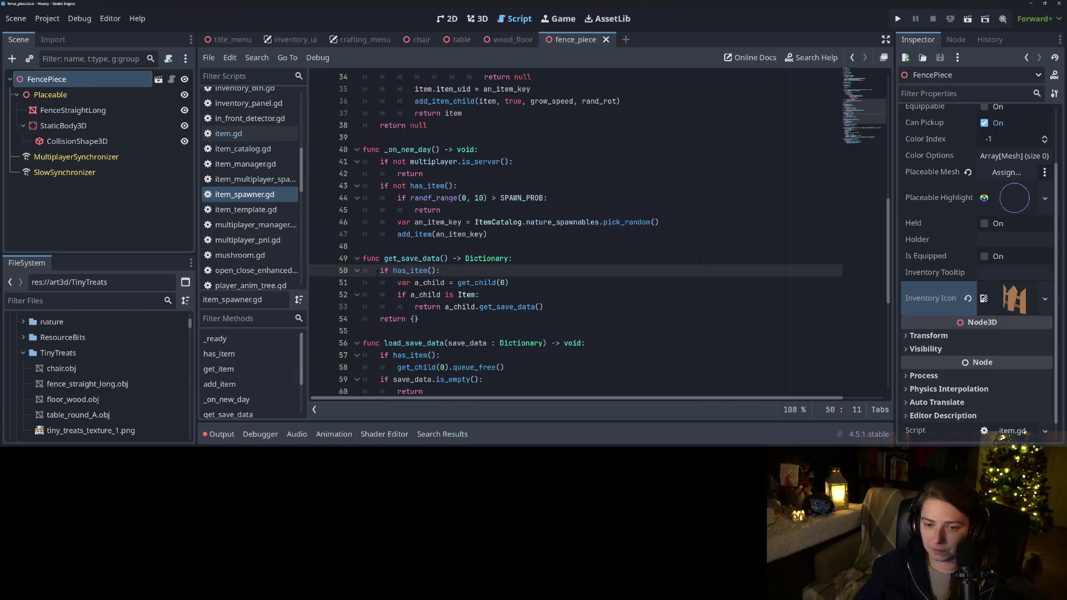
scroll(498, 220, "down", 8)
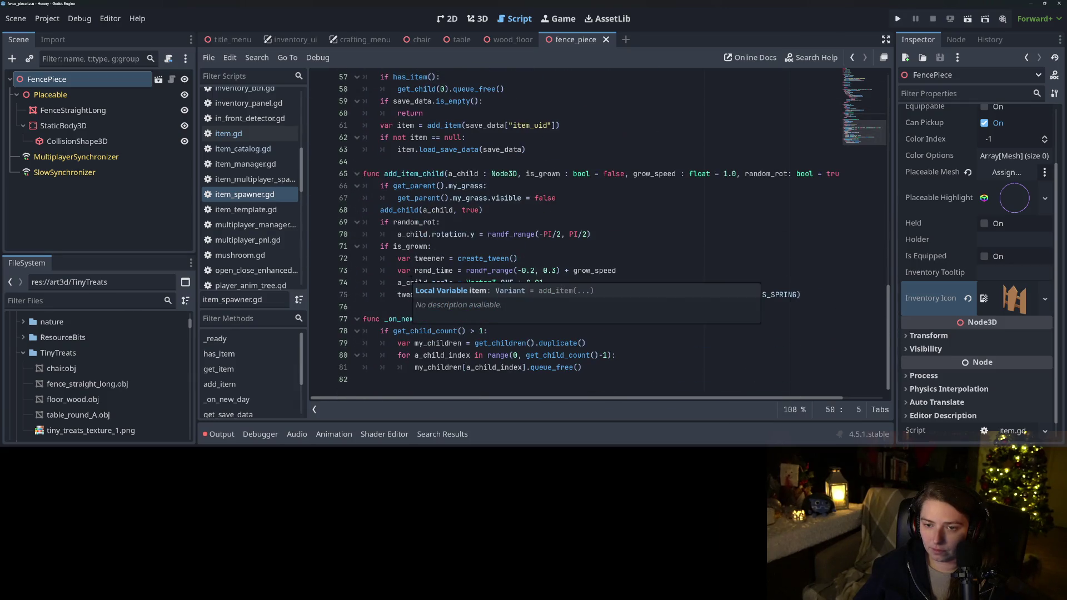
left_click(410, 198)
left_click_drag(381, 187, 575, 200)
key("ctrl+c")
key("ctrl+s")
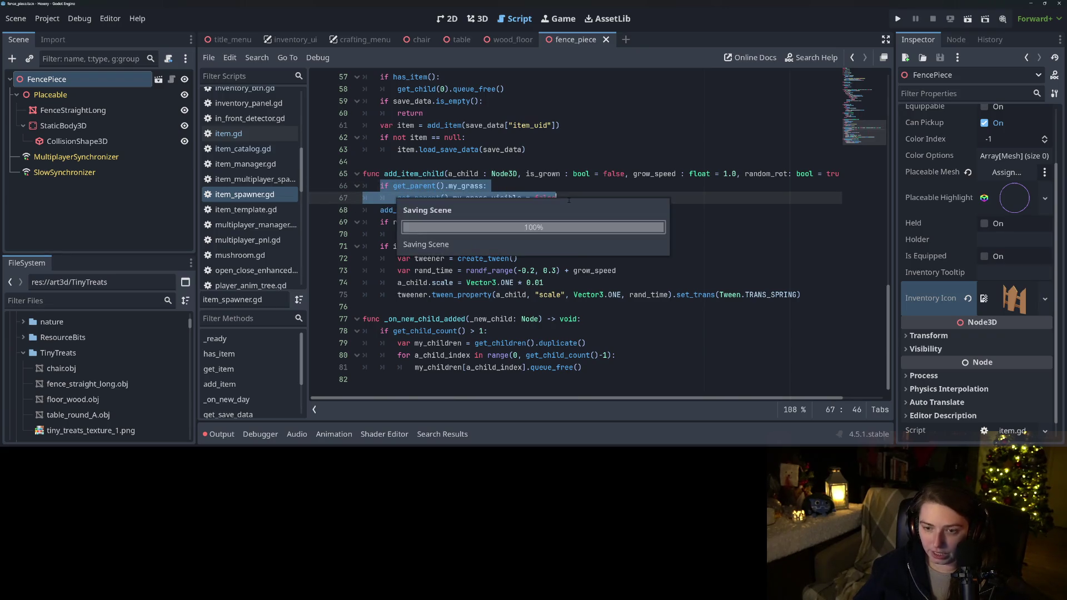
Add 'func _on_child_exiting_tree() -> void:' at the end of the script
left_click(489, 294)
left_click(460, 331)
left_click(572, 369)
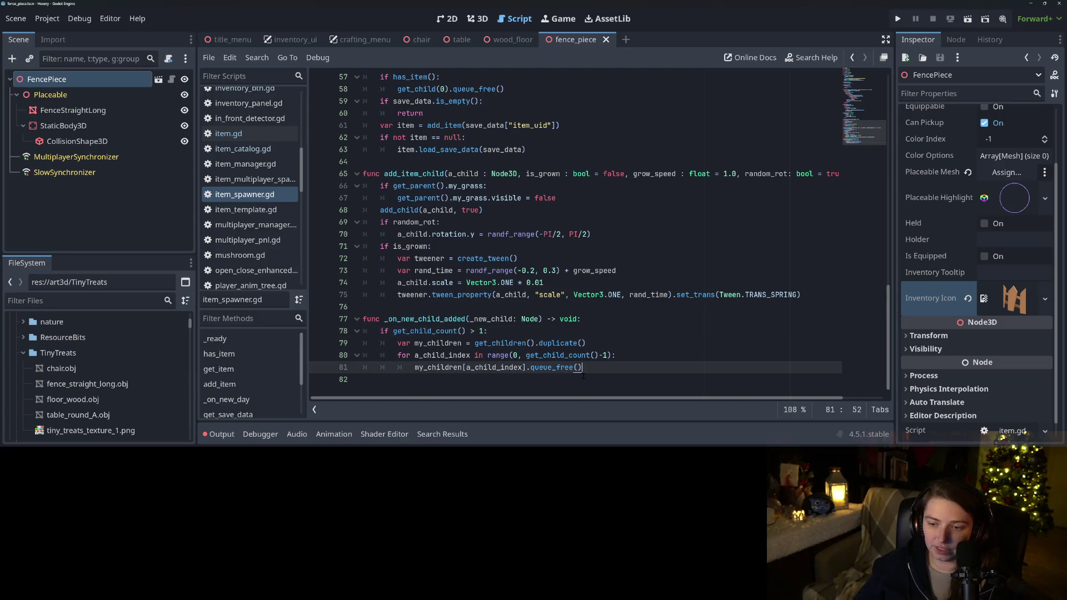
left_click(572, 384)
key("Return")
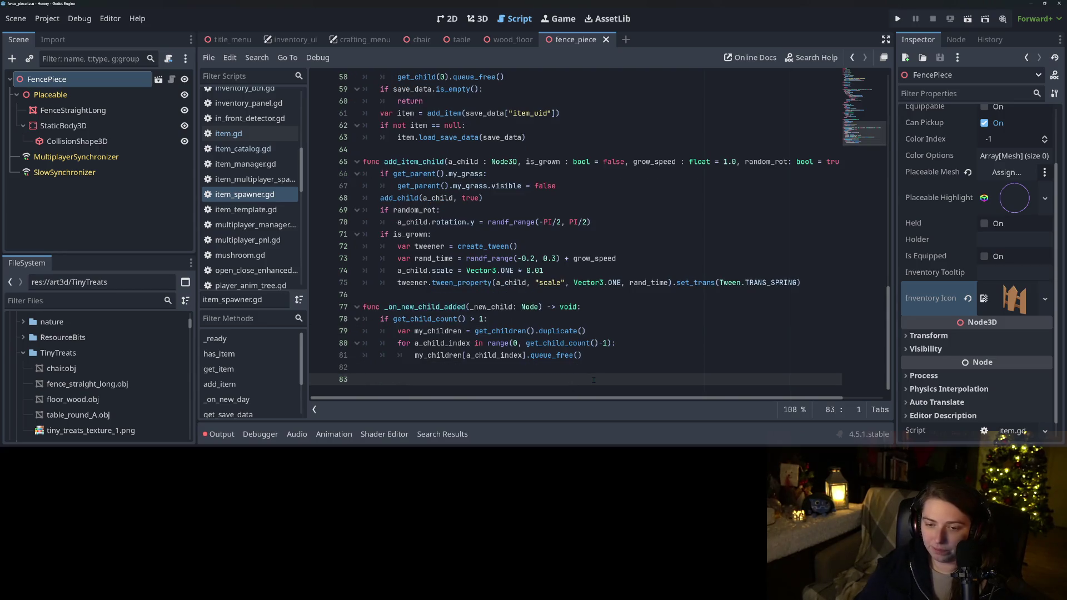
type("func _on_child_exiting_tree() -")
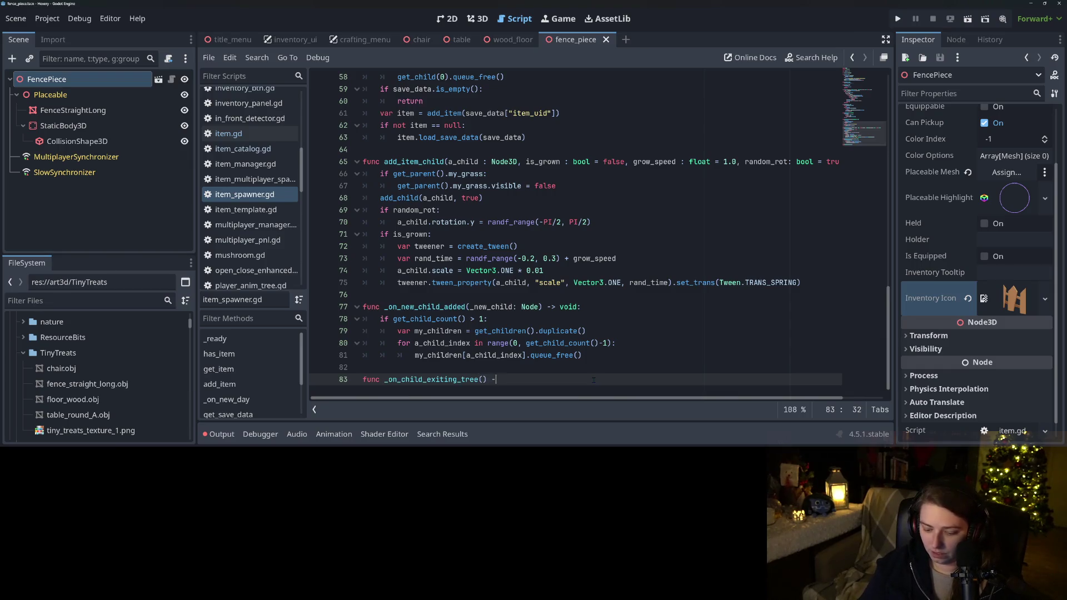
type("> void:")
key("Return")
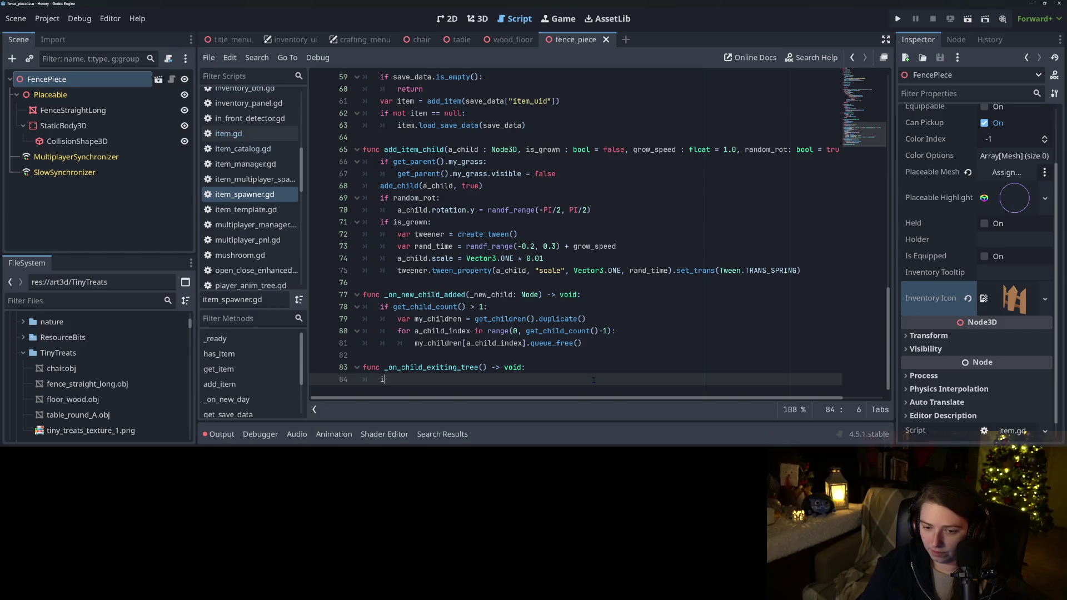
Give it 'if get_child_count() <= 1:' with the pasted grass line set to visible = true, and save
type("f get_chil")
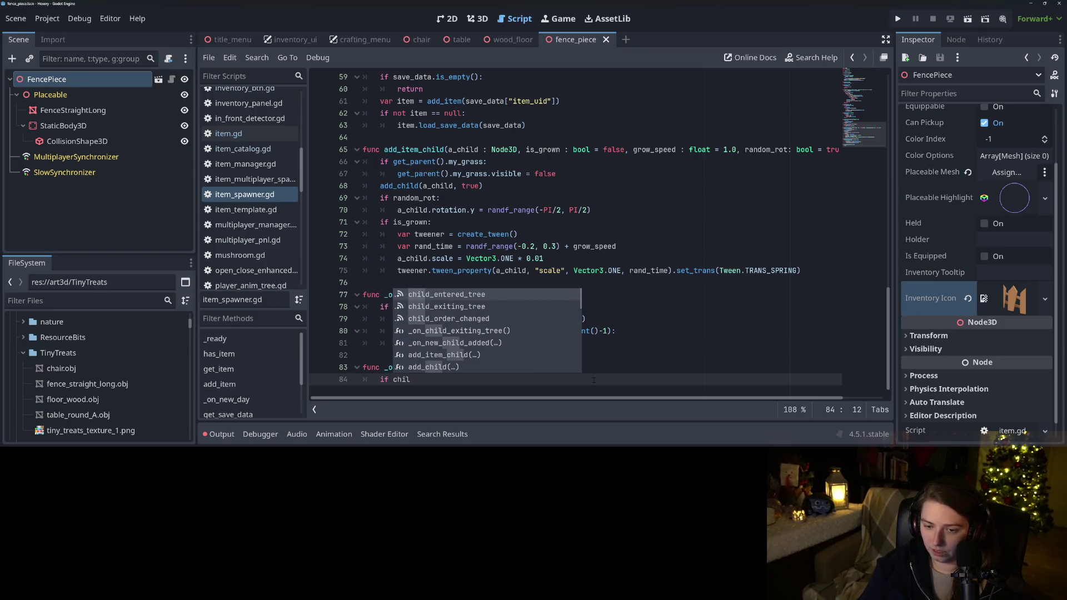
type("d_count")
key("Return")
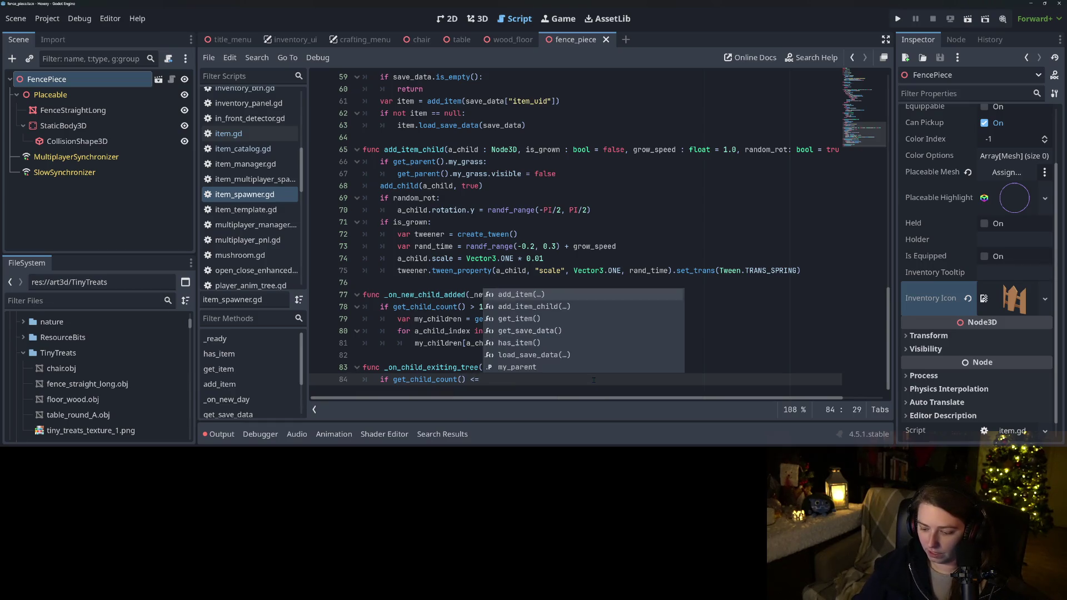
type("1:")
key("Return")
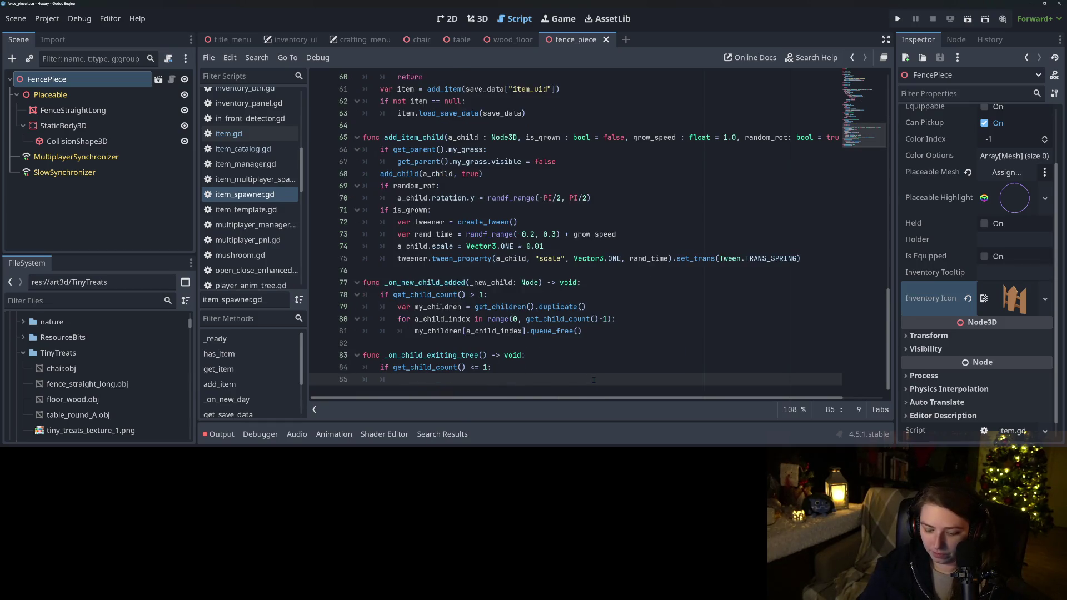
key("ctrl+v")
key("Home")
key("Tab")
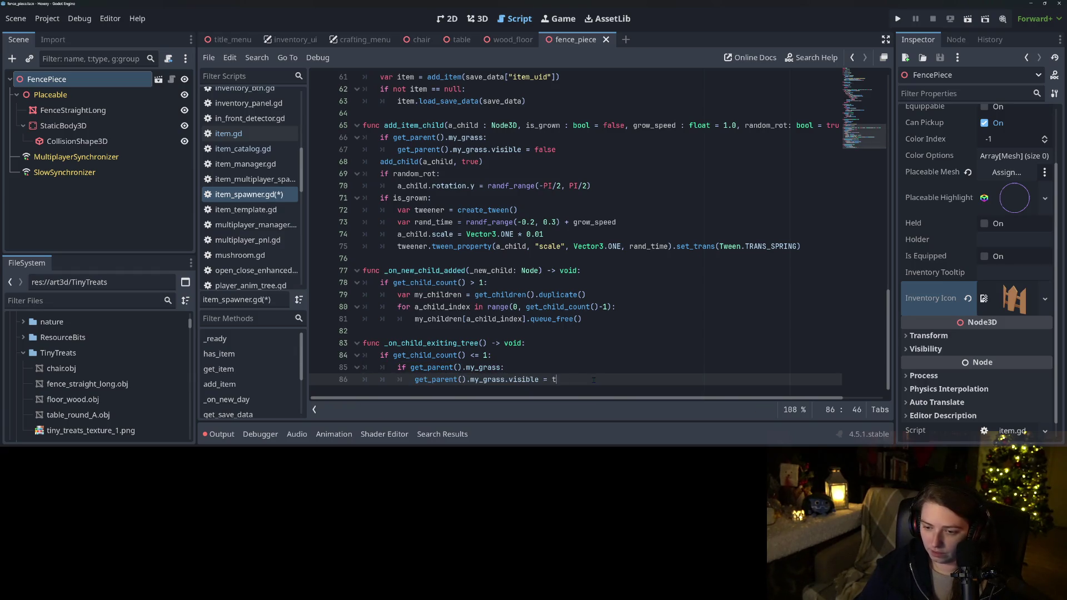
key("ctrl+s")
double_click(450, 344)
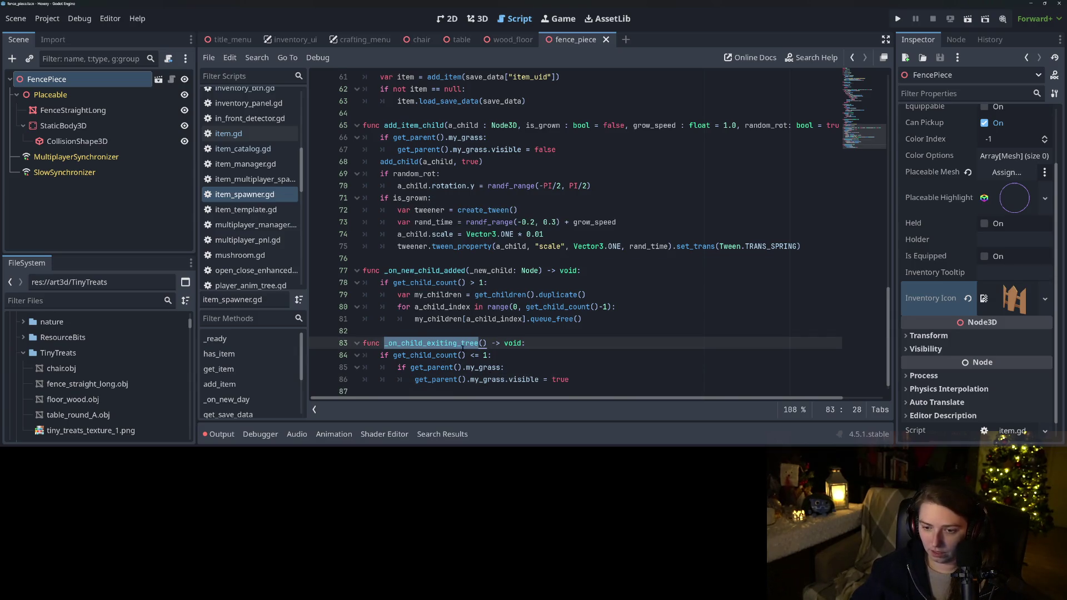
scroll(463, 348, "up", 20)
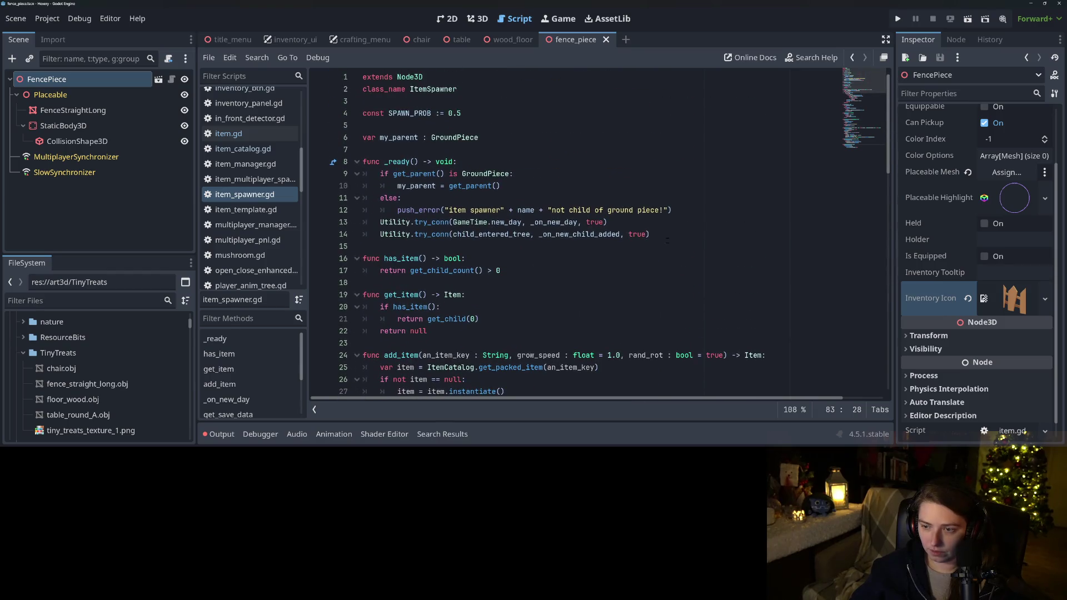
Duplicate the child_entered_tree connection, retargeting it to child_exiting_tree calling _on_child_exiting_tree
left_click(668, 238)
key("ctrl+shift+d")
double_click(451, 246)
type("chil")
key("Down")
key("Return")
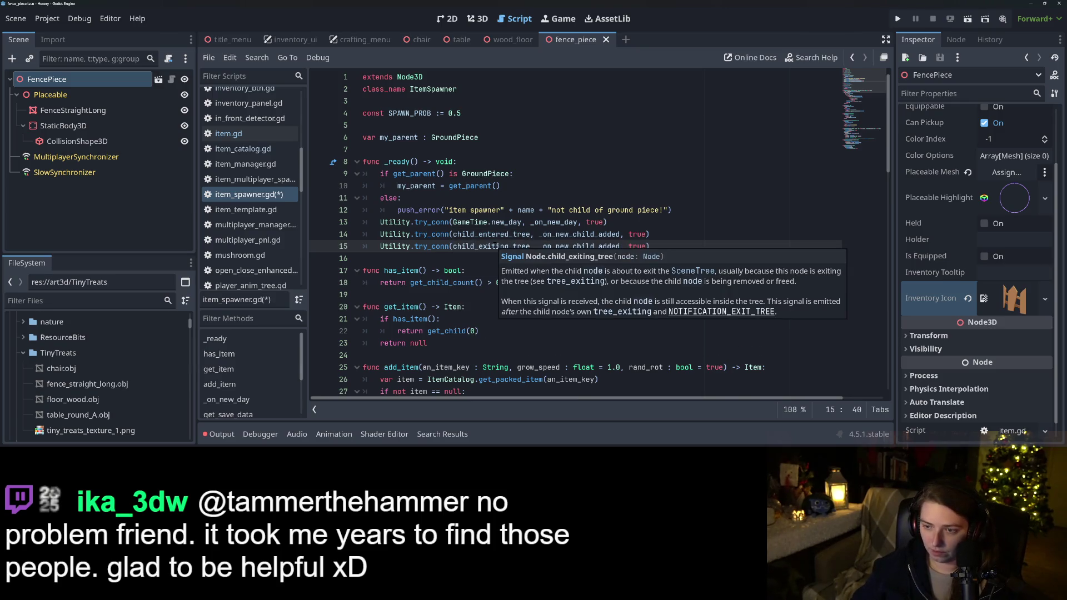
double_click(596, 246)
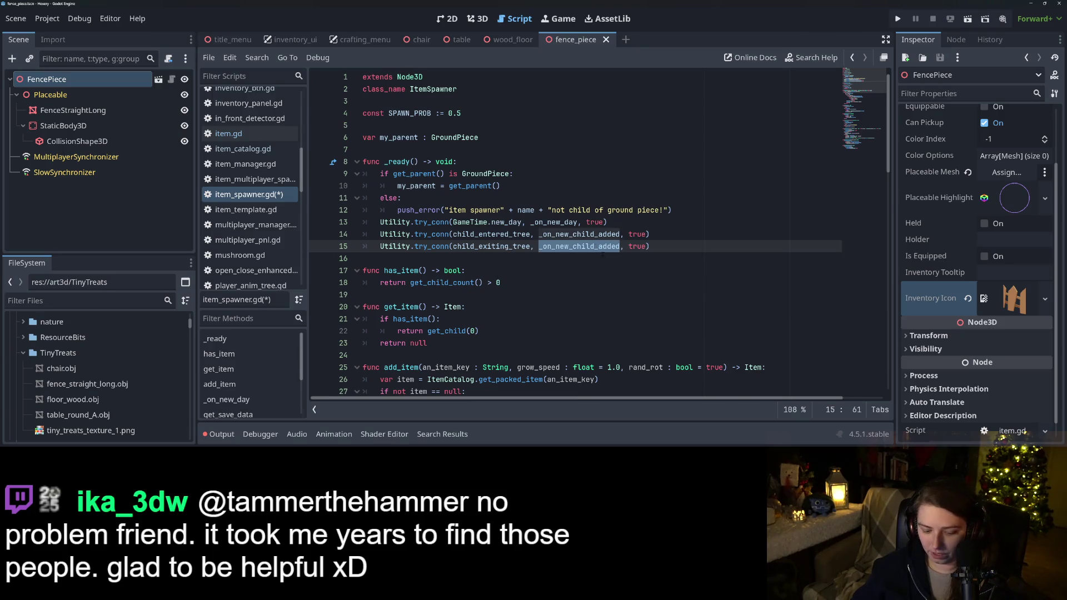
key("super+v")
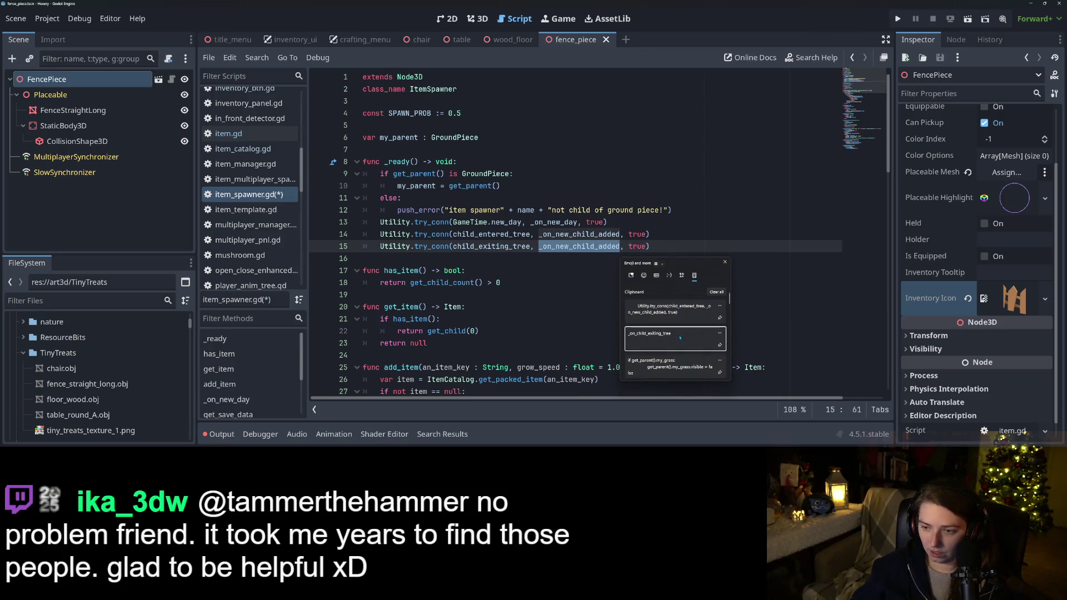
left_click(695, 339)
Give _on_child_exiting_tree an '_exiting_child : Node' parameter
scroll(536, 325, "down", 20)
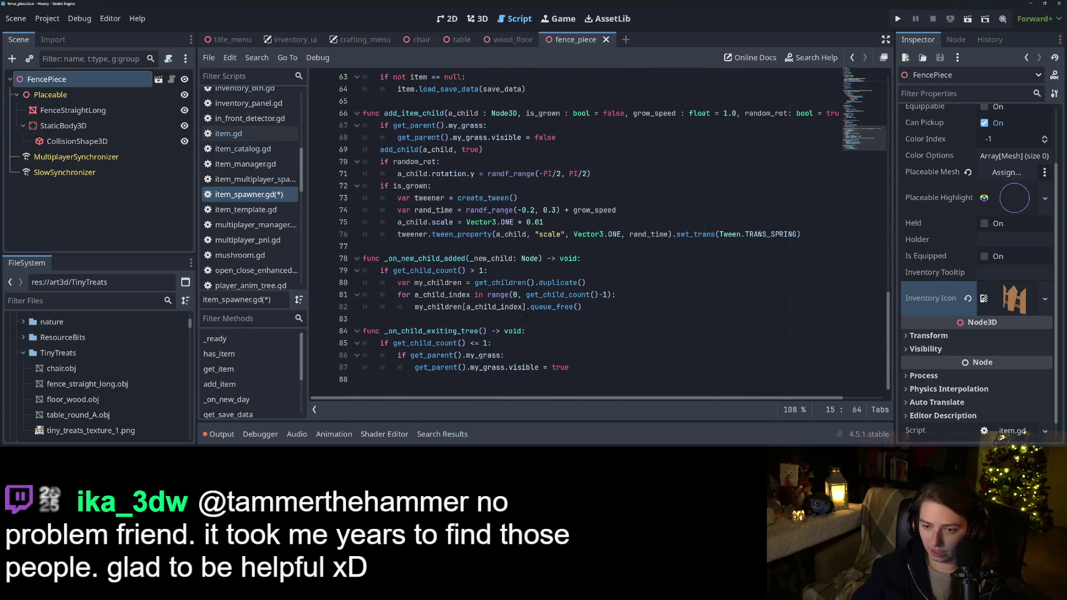
left_click(469, 258)
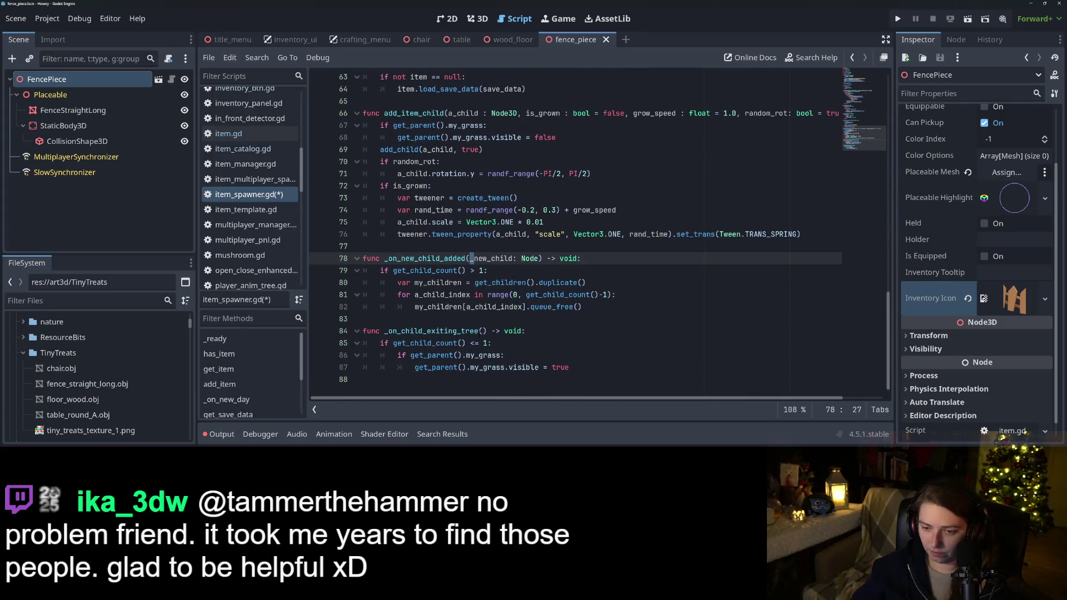
left_click(482, 331)
type("_exiting")
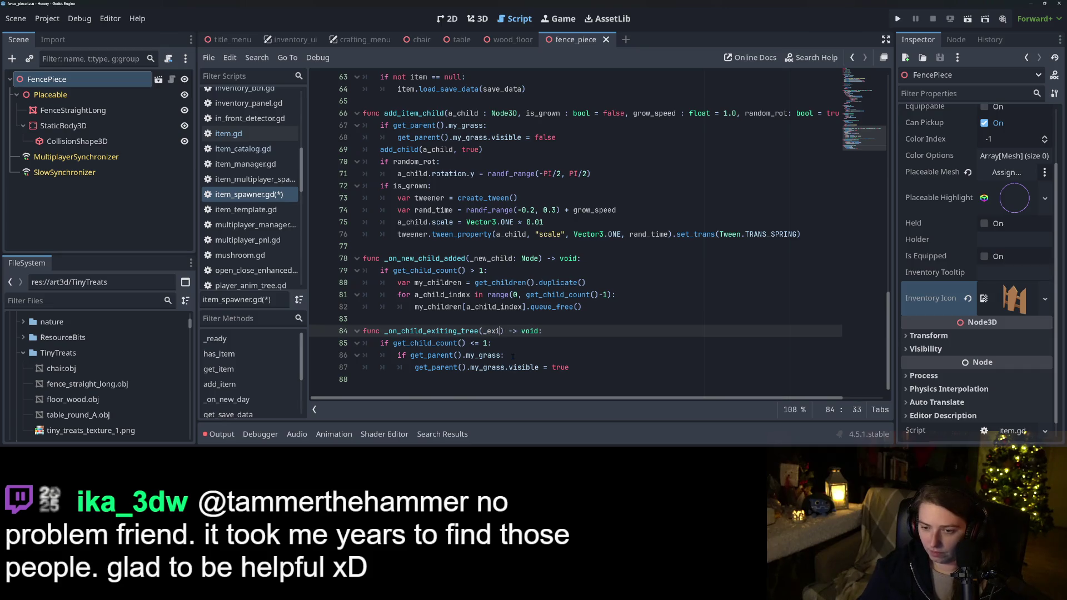
type("_child : N")
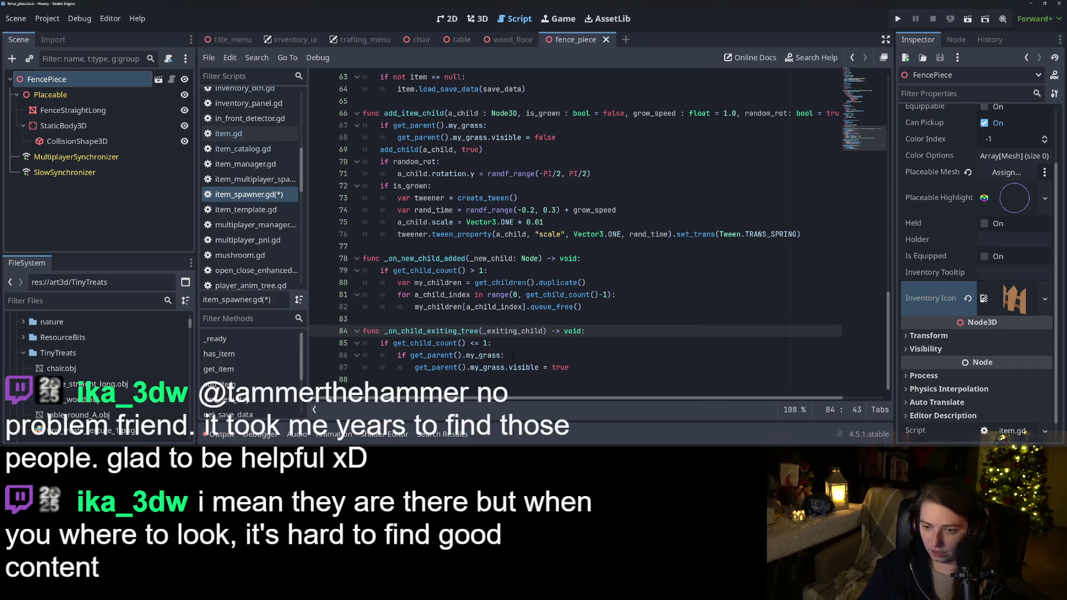
type("ode")
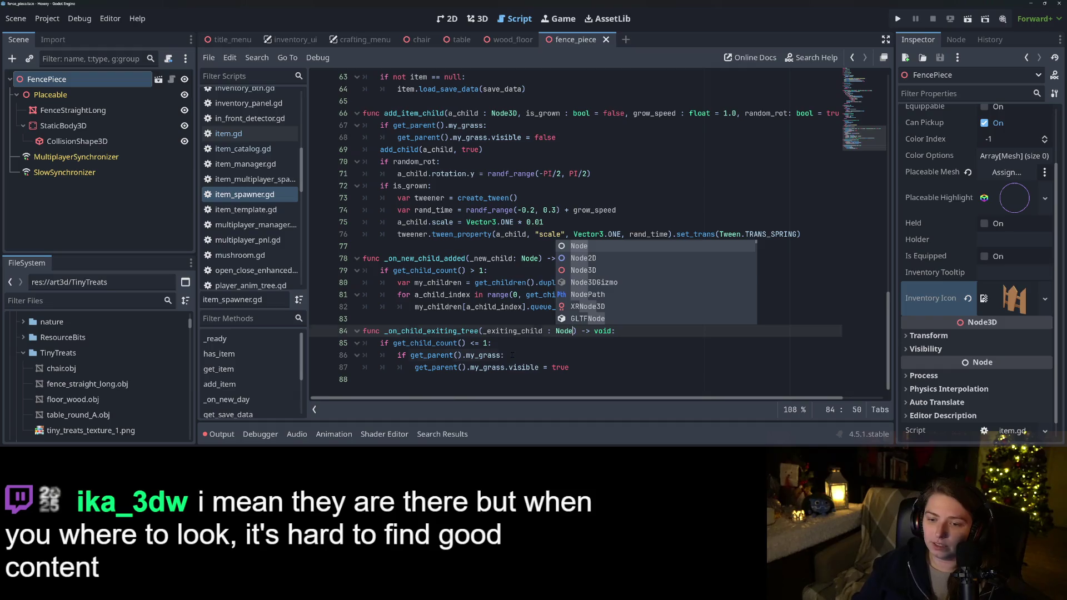
left_click(512, 355)
left_click(499, 344)
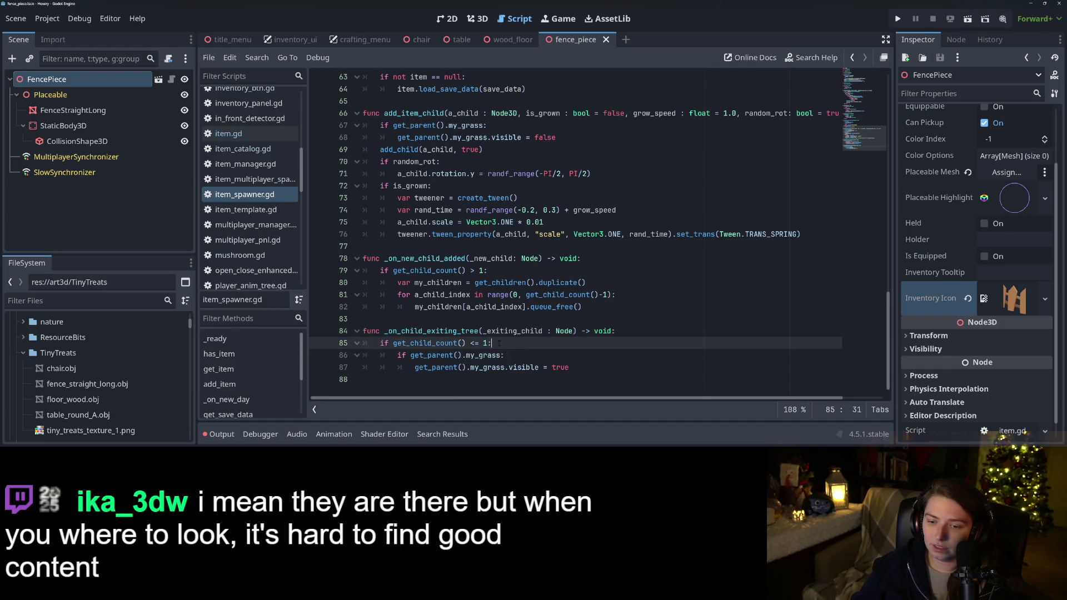
double_click(523, 332)
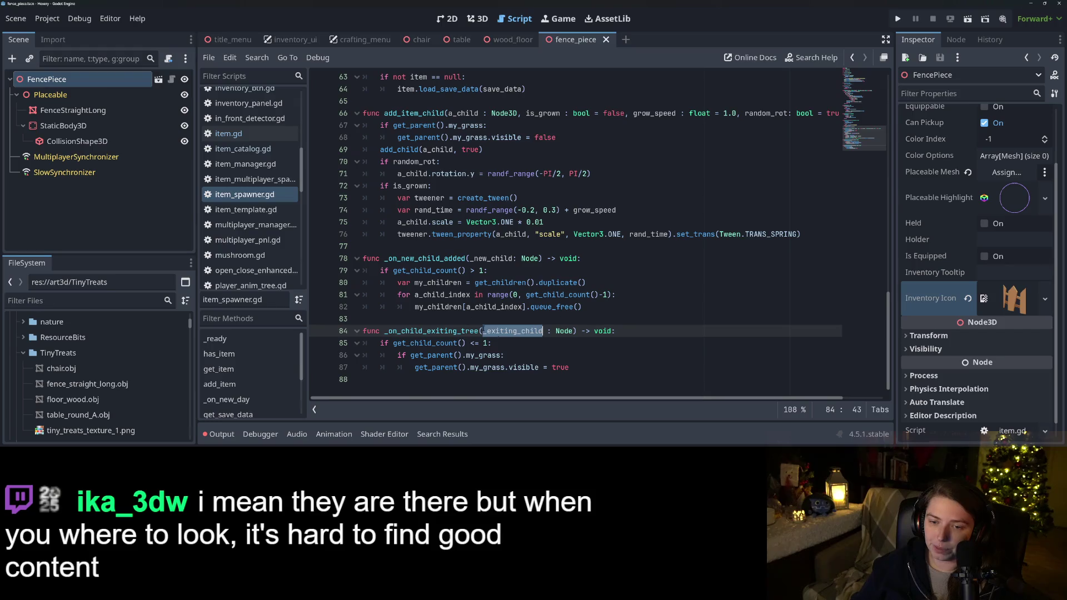
double_click(426, 258)
left_click(418, 331)
left_click(418, 343)
scroll(418, 343, "up", 5)
Move the grass-hiding lines from add_item_child into _on_new_child_added and save item_spawner.gd
left_click_drag(378, 307, 581, 324)
key("ctrl+c")
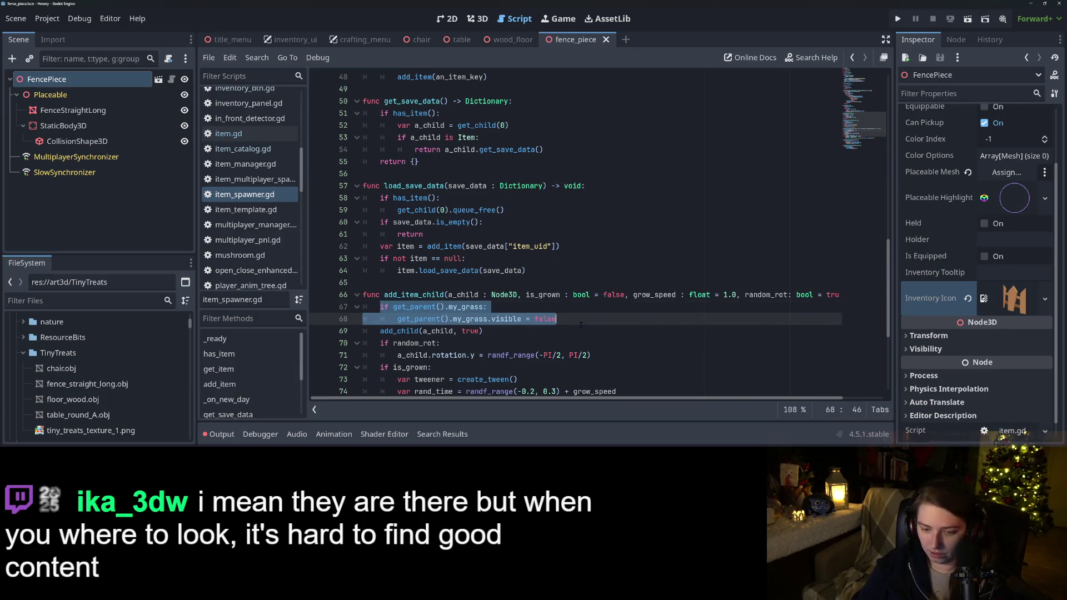
key("BackSpace")
key("BackSpace")
key("BackSpace")
scroll(570, 380, "down", 4)
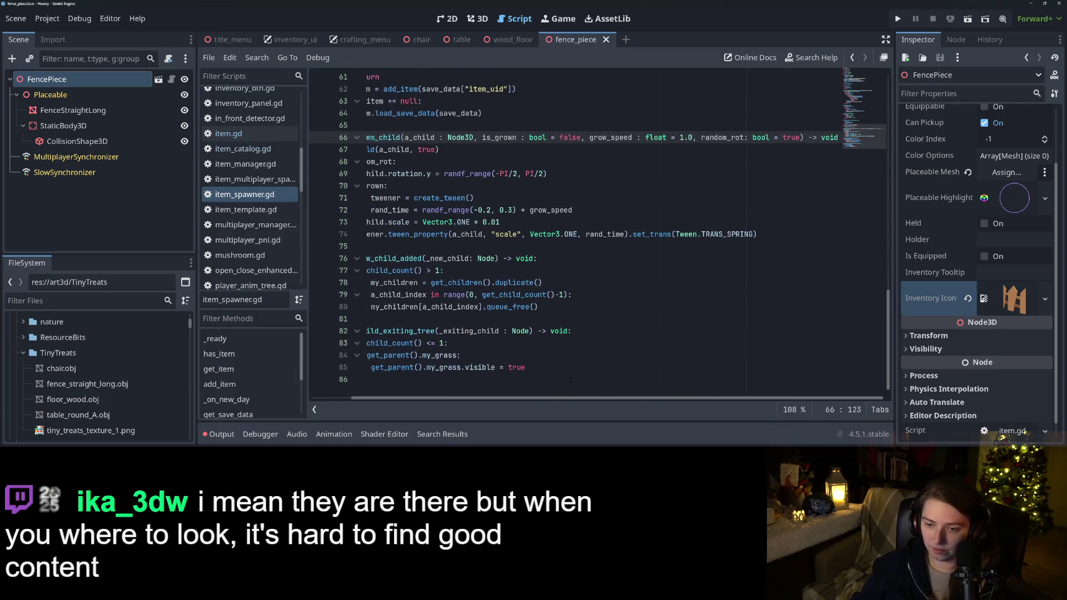
scroll(571, 380, "left", 3)
left_click(606, 259)
key("Return")
key("ctrl+v")
key("ctrl+s")
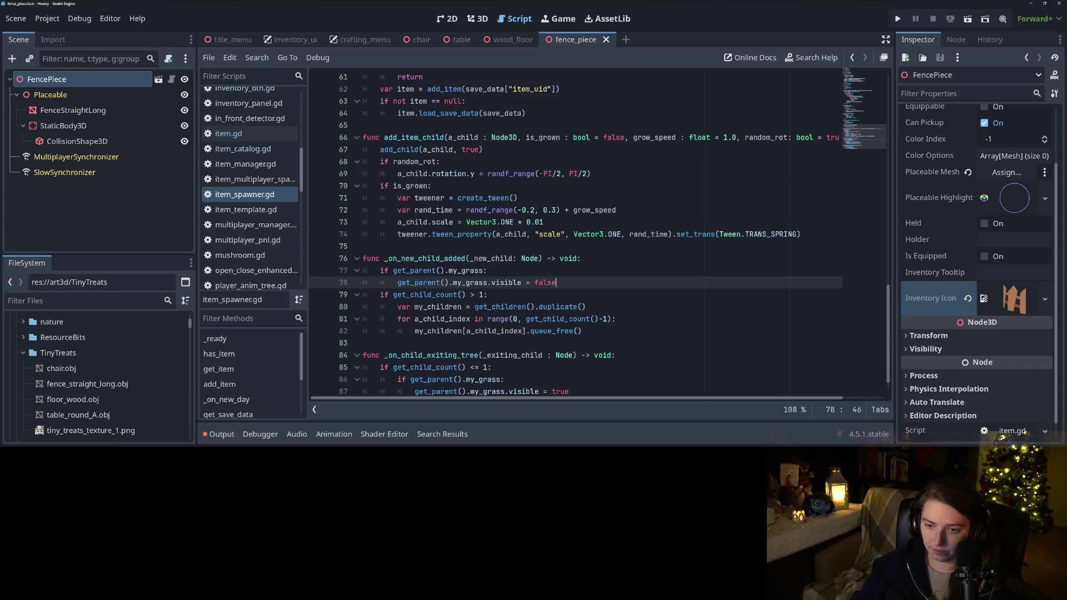
Review the exiting handler's get_child_count check and open the child_exiting_tree documentation
left_click(568, 319)
scroll(568, 319, "down", 1)
left_click(676, 318)
left_click(602, 308)
left_click(445, 343)
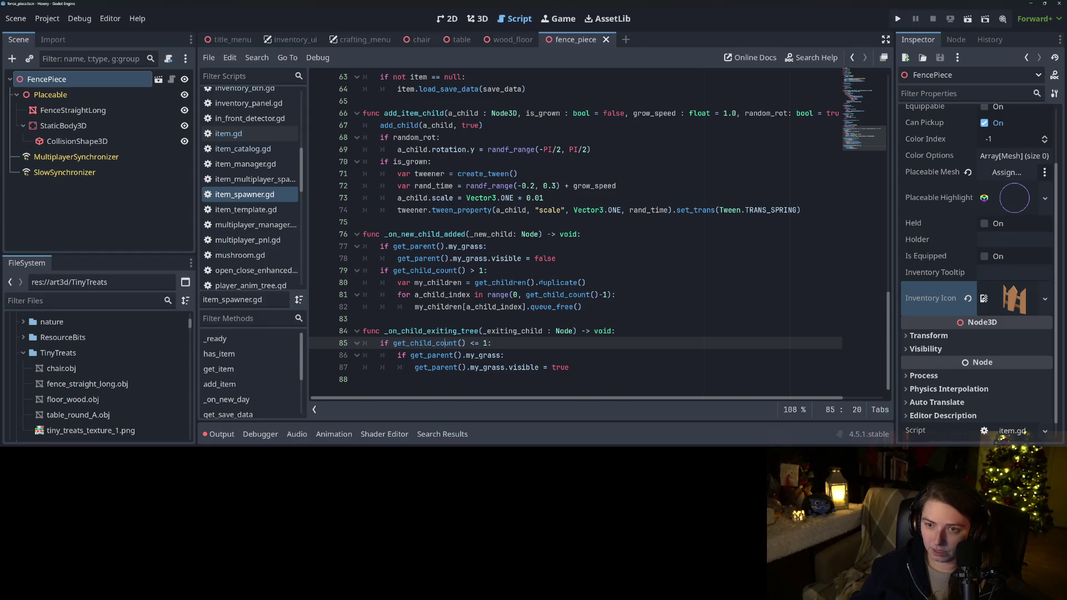
scroll(529, 301, "up", 20)
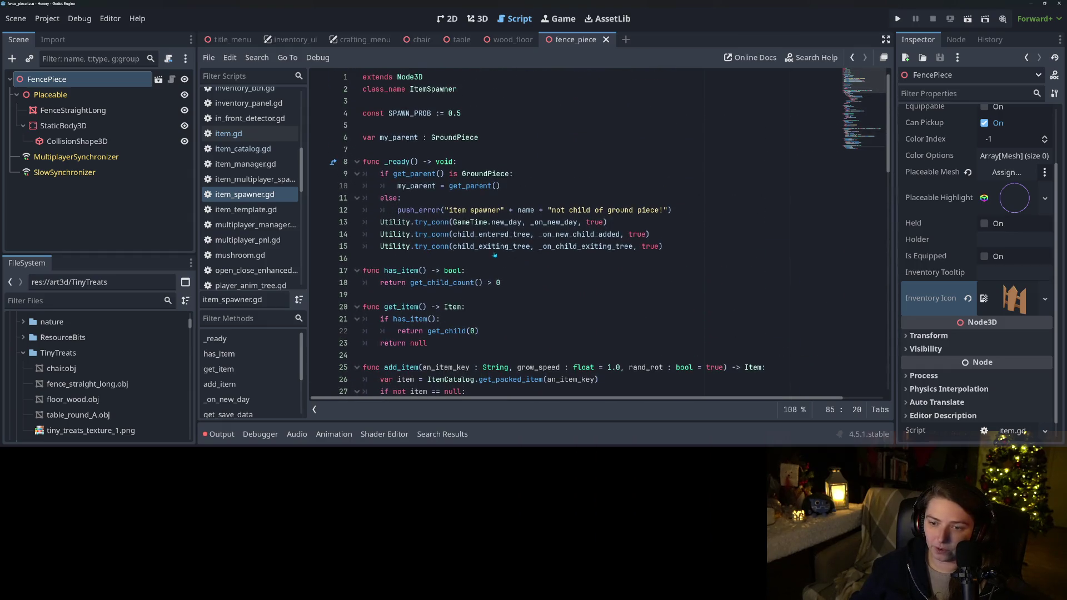
left_click(491, 249, "ctrl")
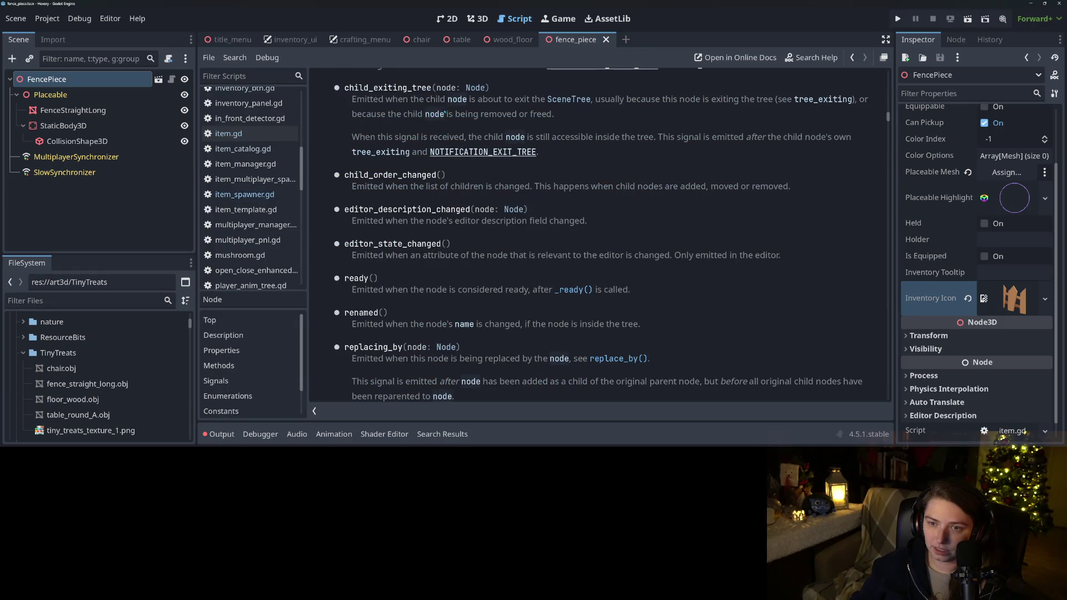
Read when child_exiting_tree fires in the Node docs, then run the game with F5
left_click_drag(500, 99, 700, 99)
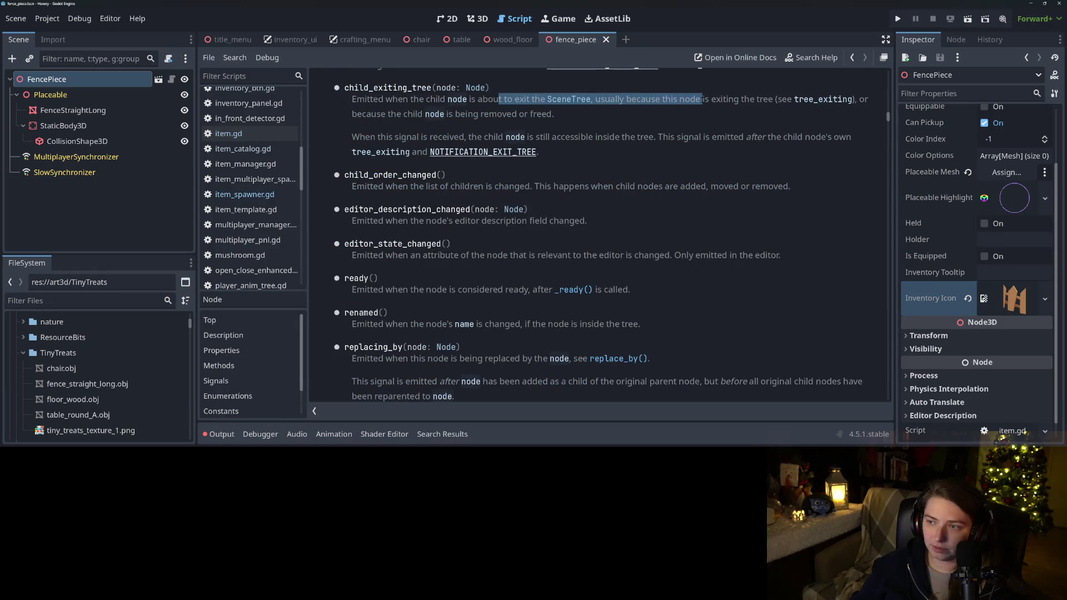
left_click(704, 101)
left_click_drag(402, 113, 540, 113)
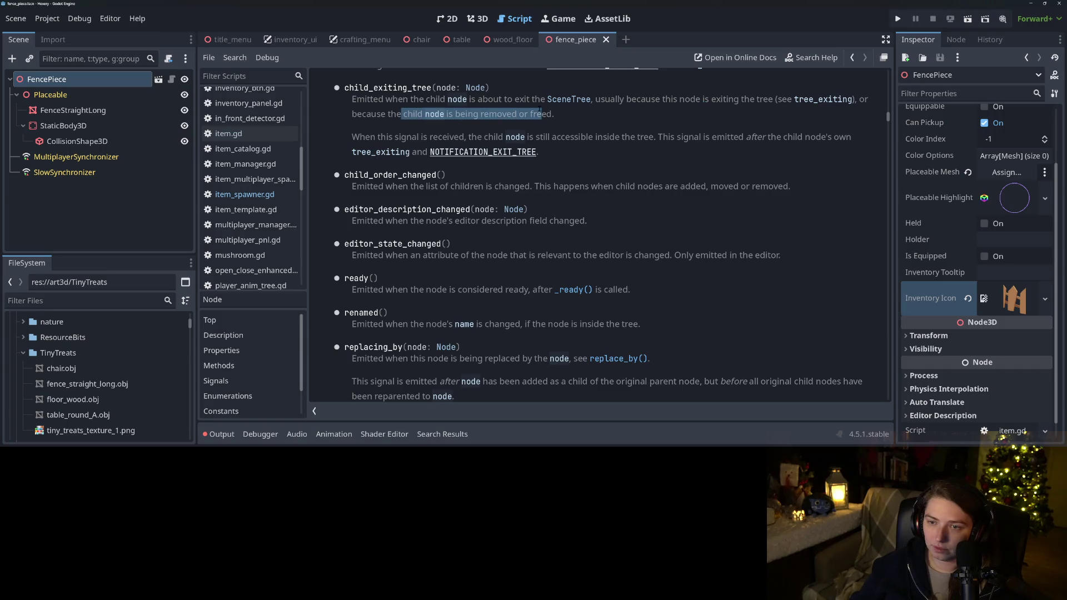
left_click(541, 113)
left_click_drag(477, 136, 735, 147)
left_click(672, 137)
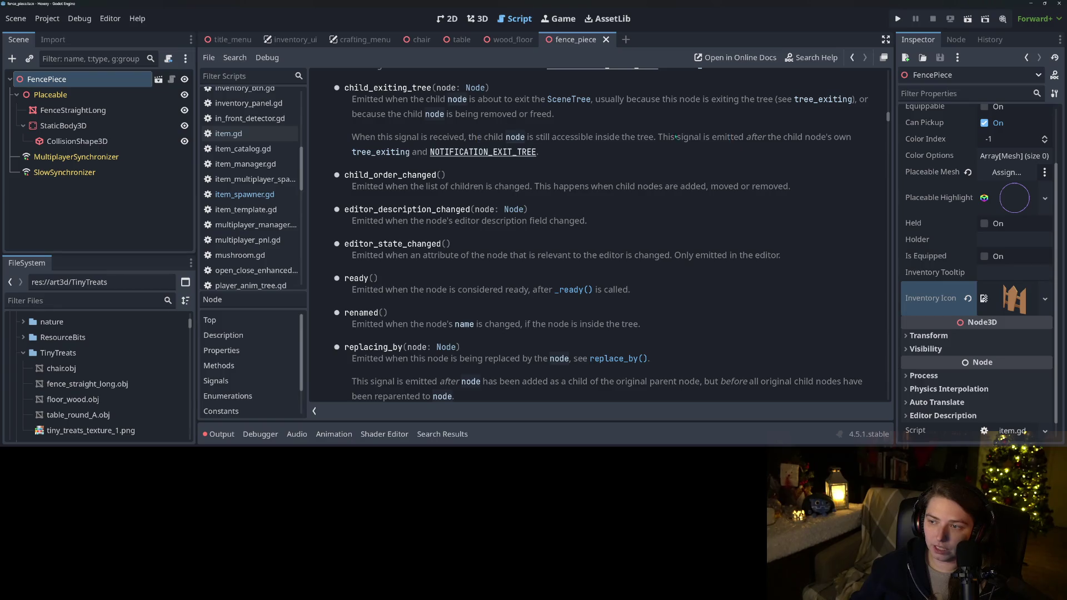
left_click_drag(658, 138, 765, 143)
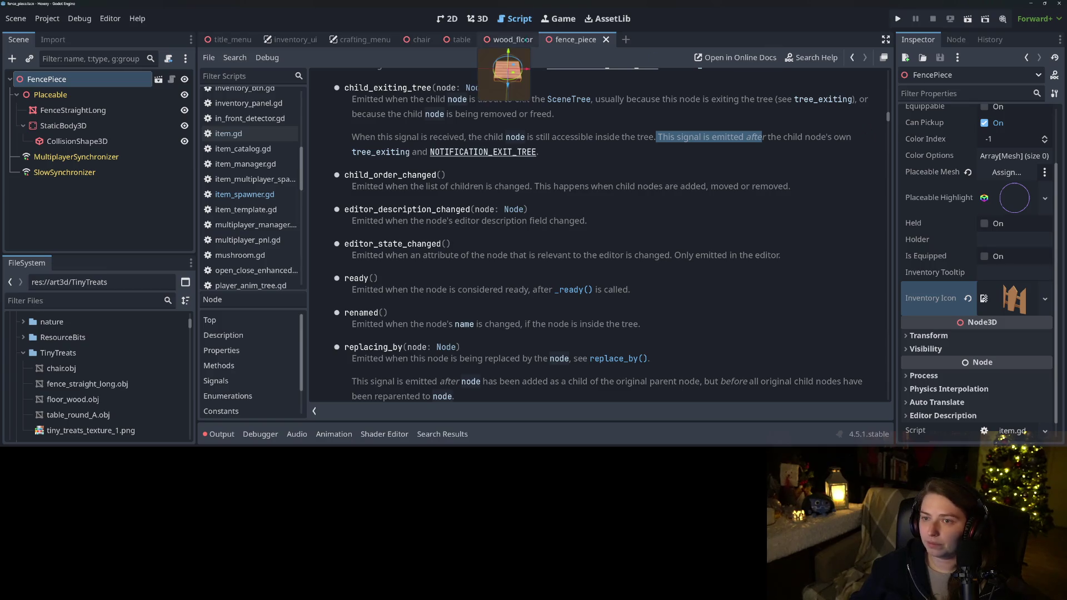
key("F5")
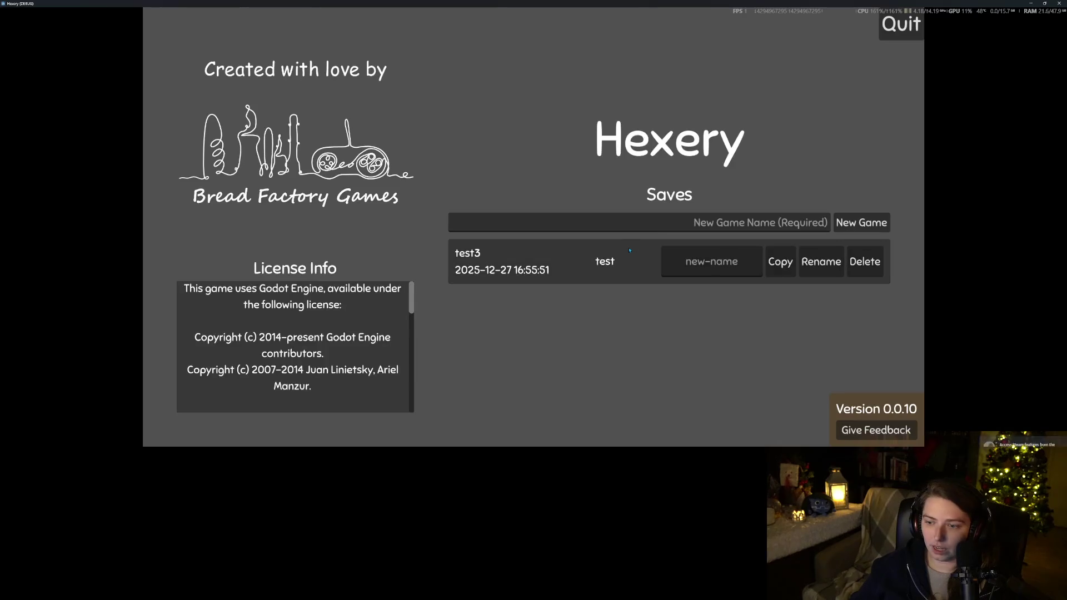
Load the test save, walk around, take a fence piece from the inventory, then quit
left_click(563, 259)
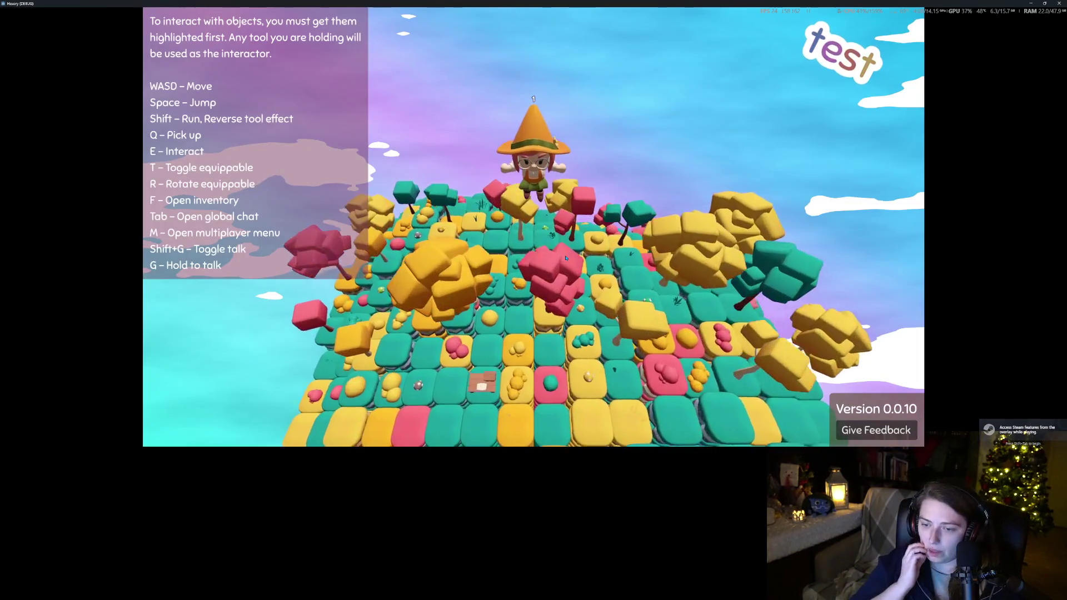
key("s")
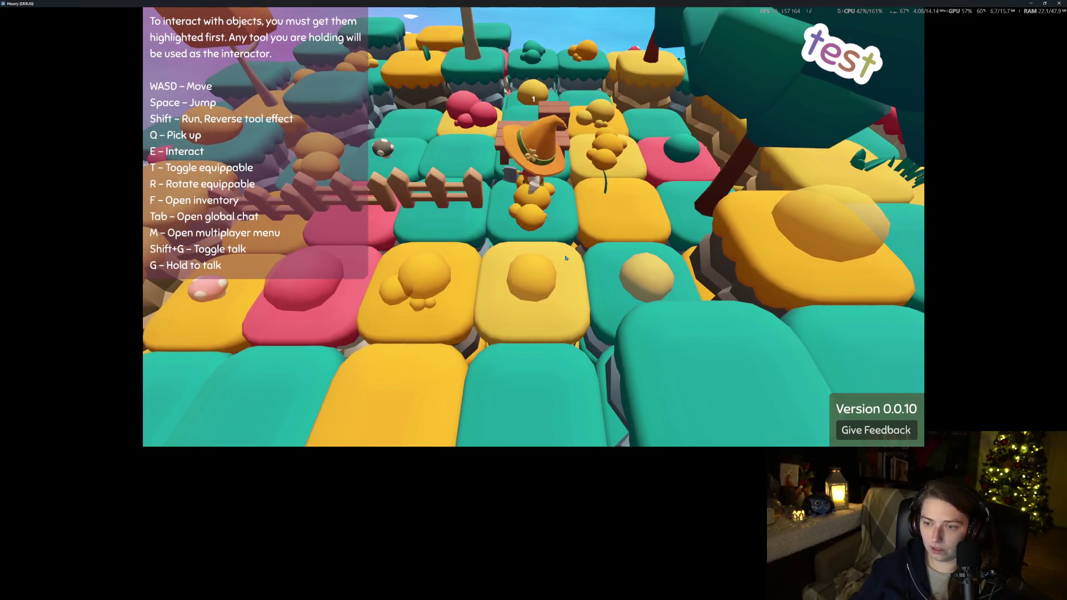
key("f")
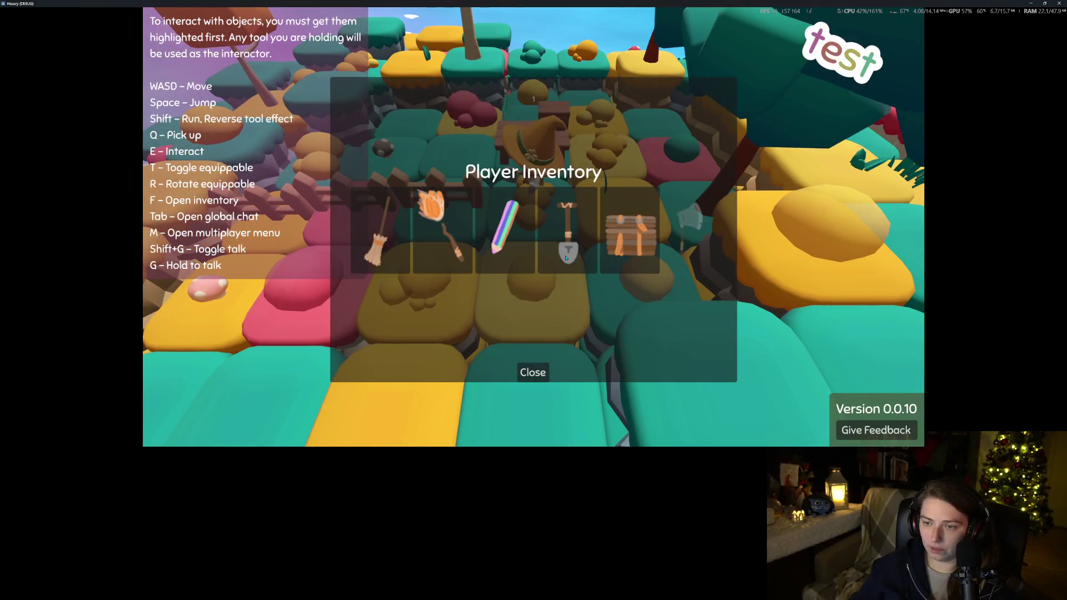
left_click(545, 373)
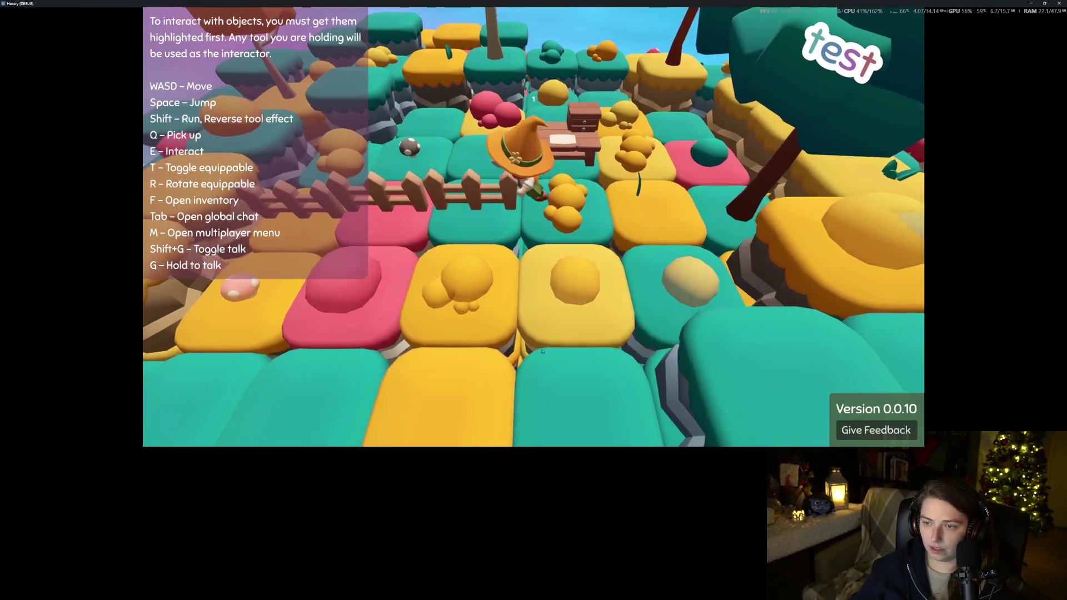
key("s")
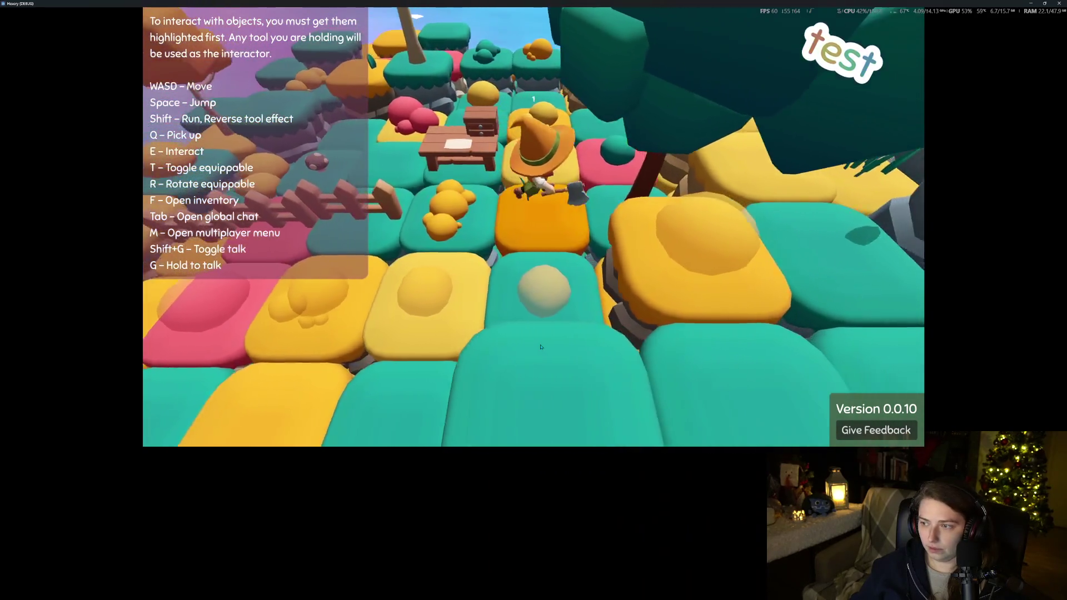
key("s")
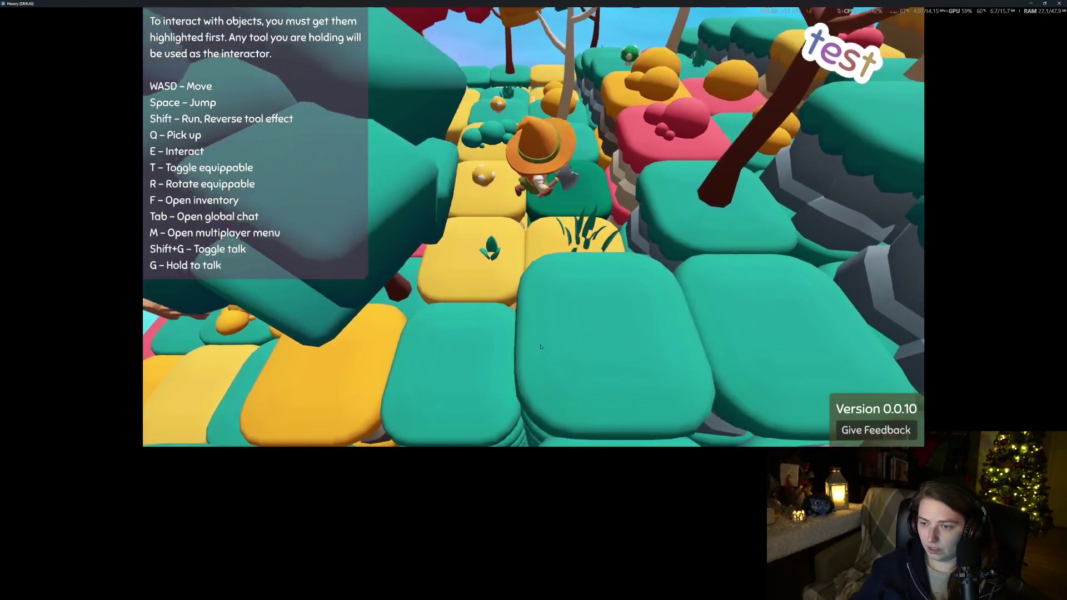
key("s")
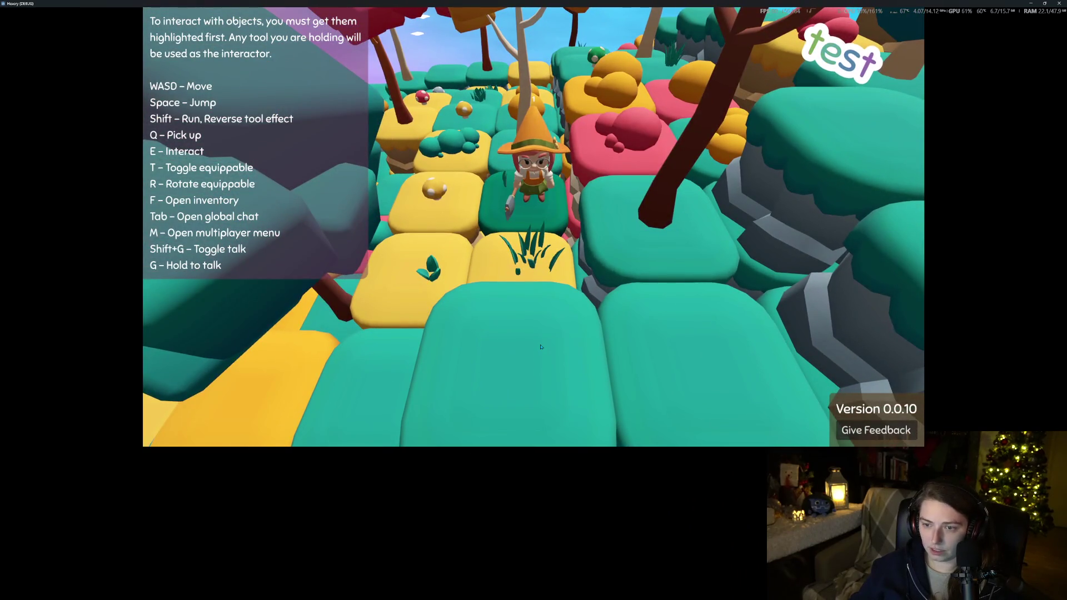
key("s")
key("f")
left_click(640, 234)
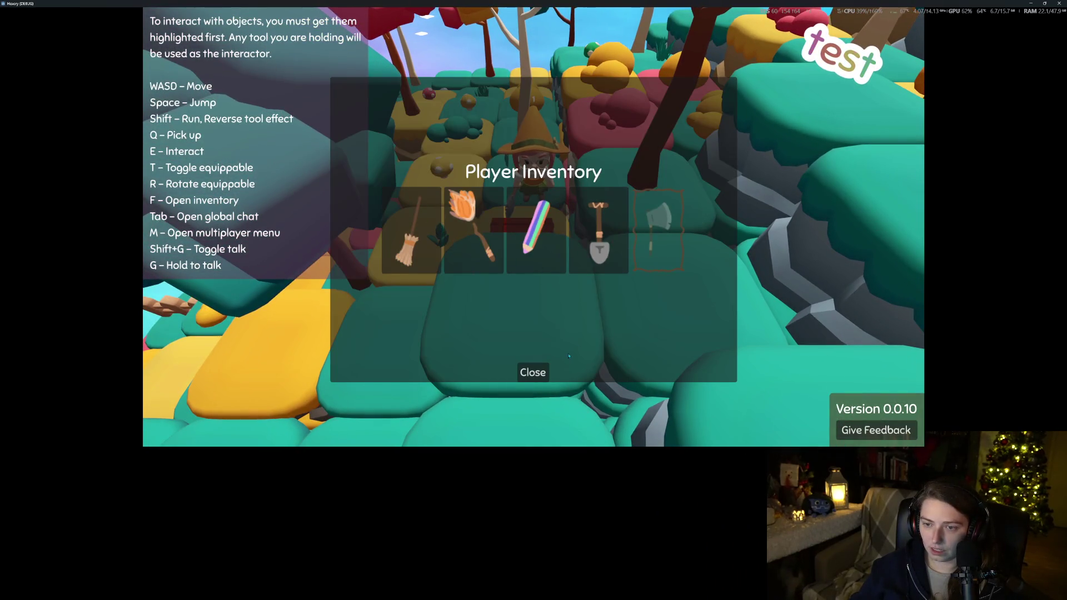
left_click(547, 373)
key("s")
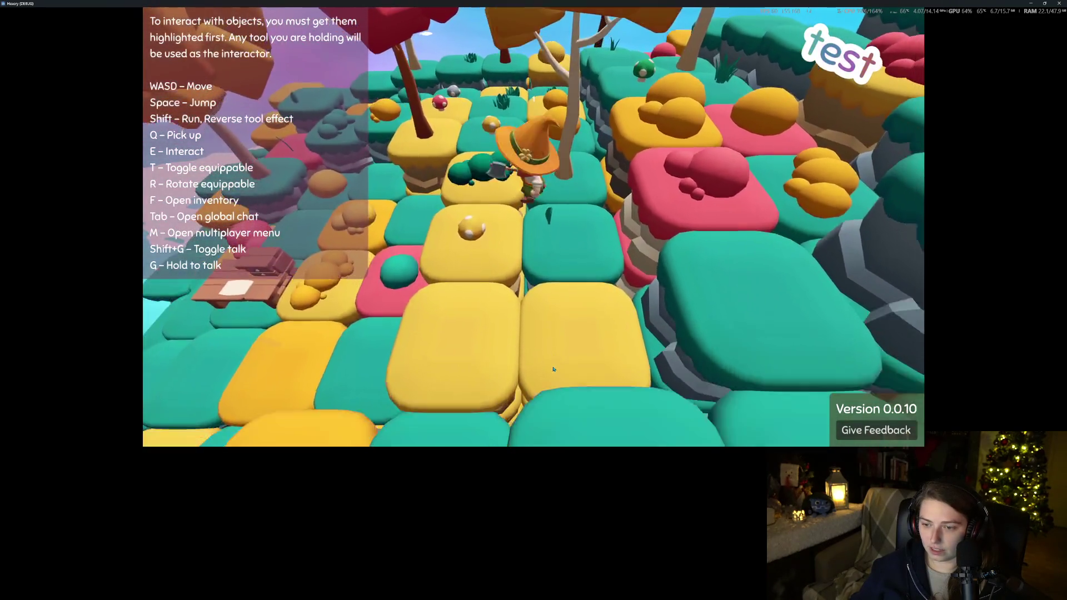
key("w")
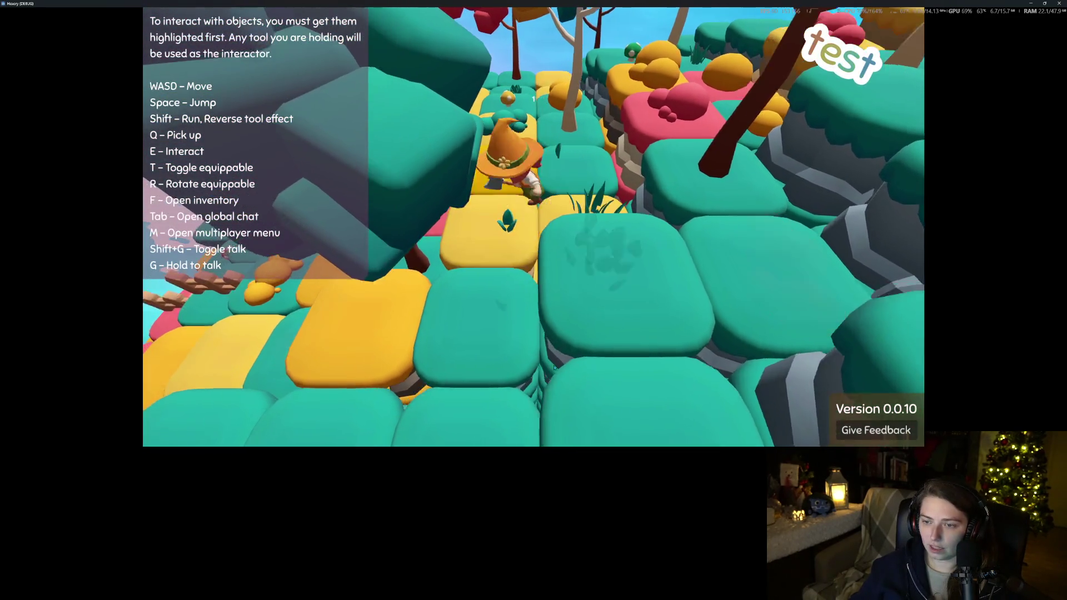
scroll(553, 367, "down", 5)
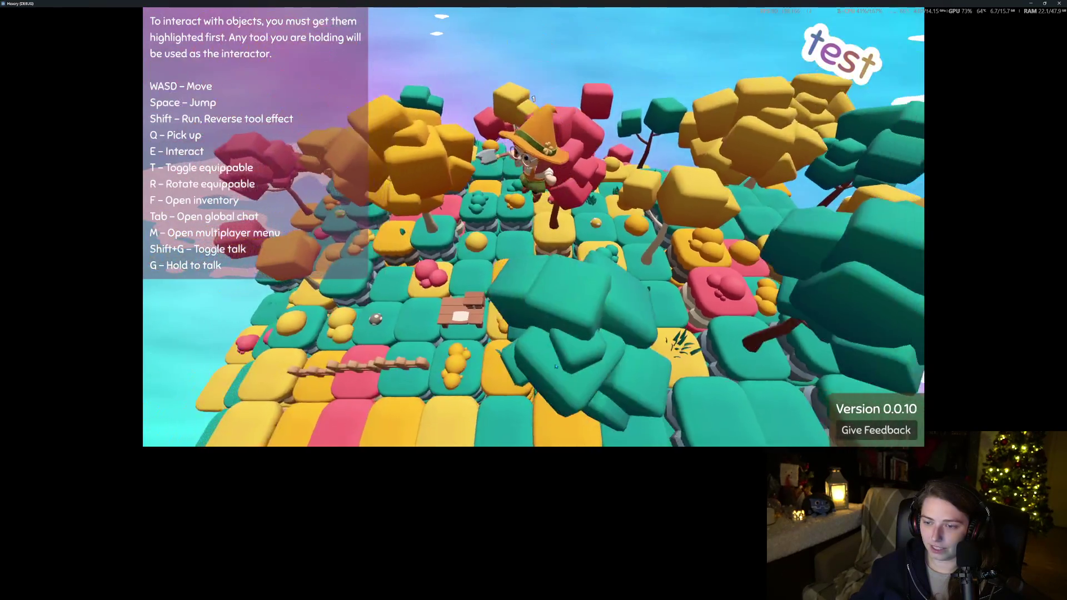
scroll(601, 355, "up", 5)
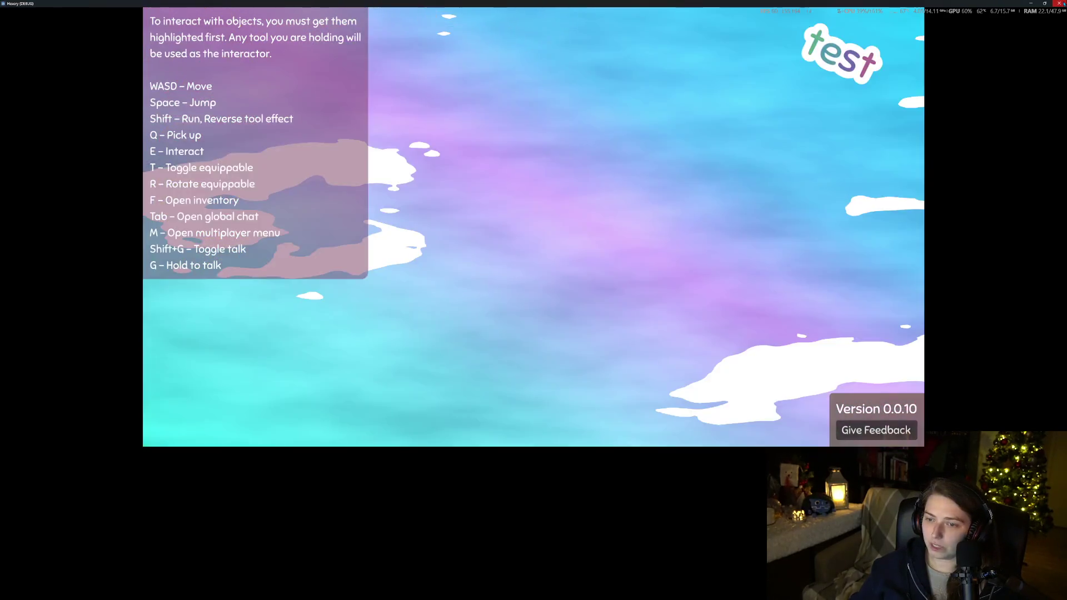
left_click(1061, 3)
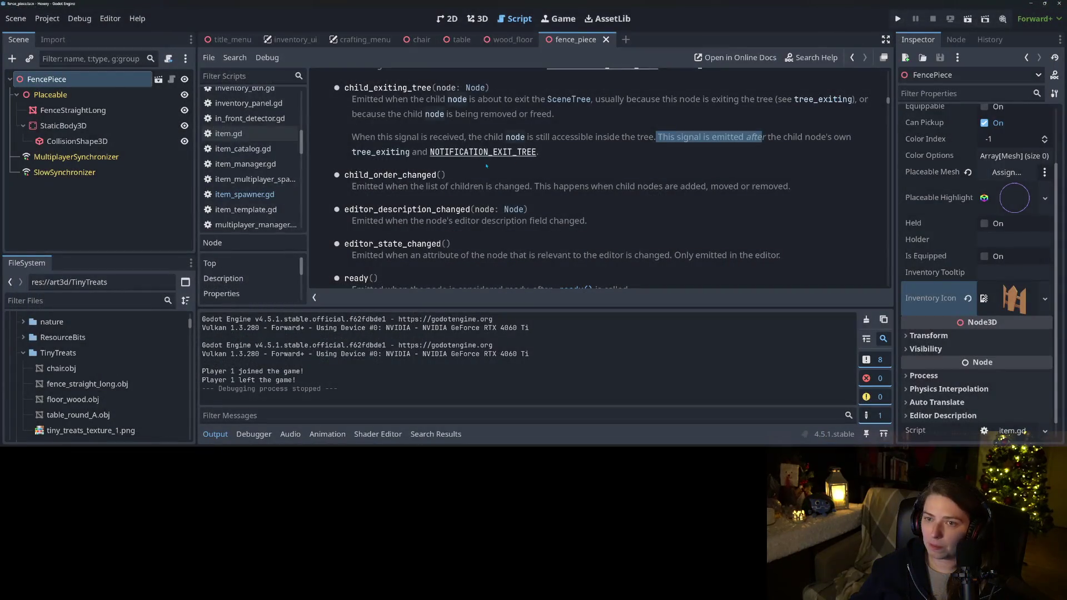
Filter the FileSystem project files by 'grass' to find grass.gd and grass.tscn
left_click(486, 166)
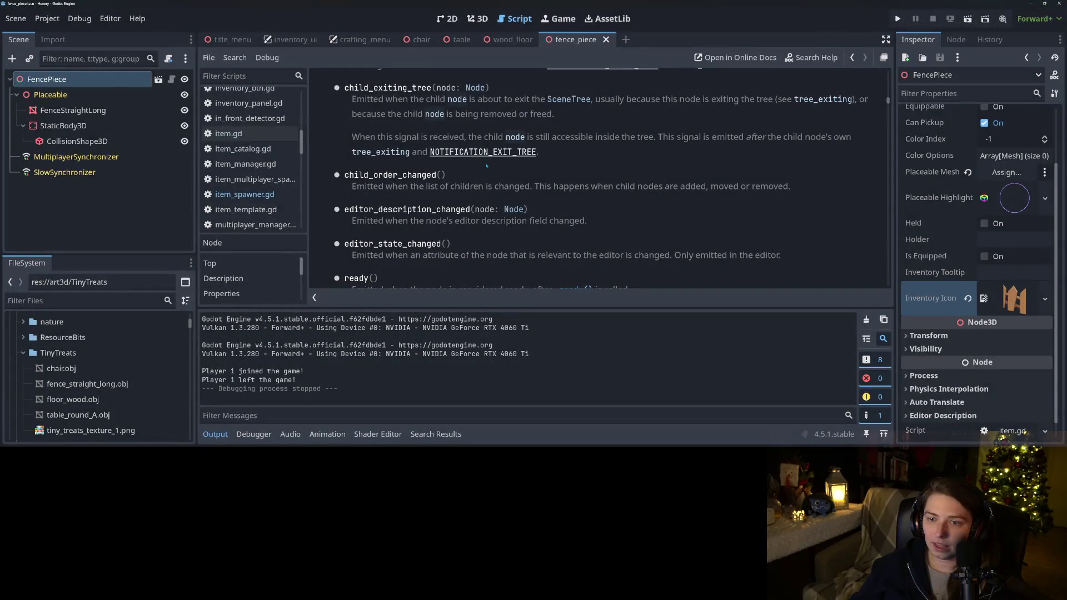
left_click(85, 300)
type("grass")
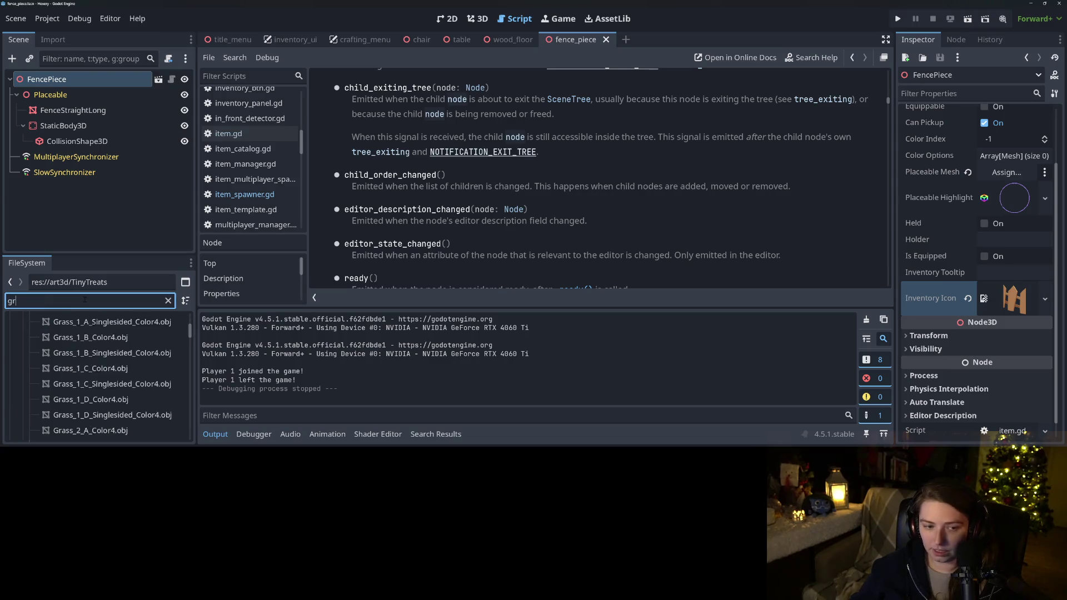
scroll(100, 391, "down", 2)
scroll(100, 392, "down", 6)
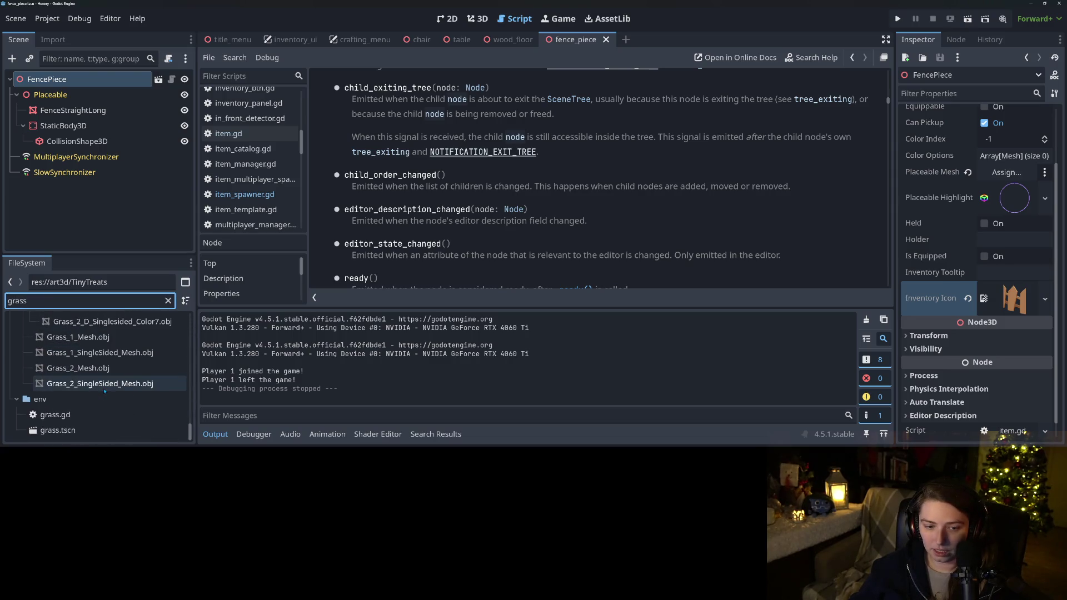
Open env/grass.tscn in the 3D view and delete the trailing Mesh Options entries
double_click(70, 433)
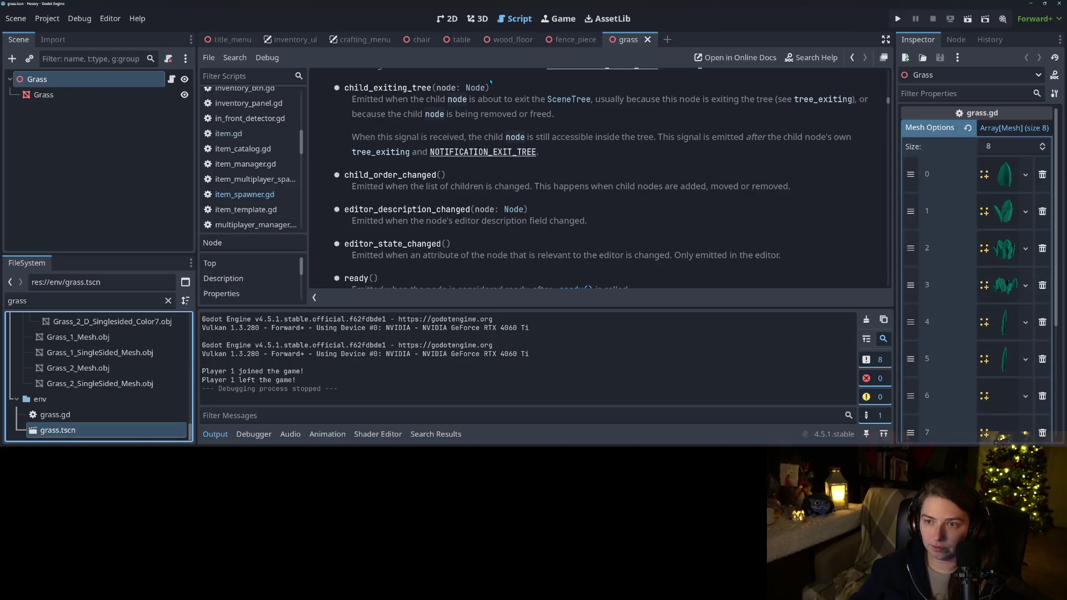
left_click(477, 18)
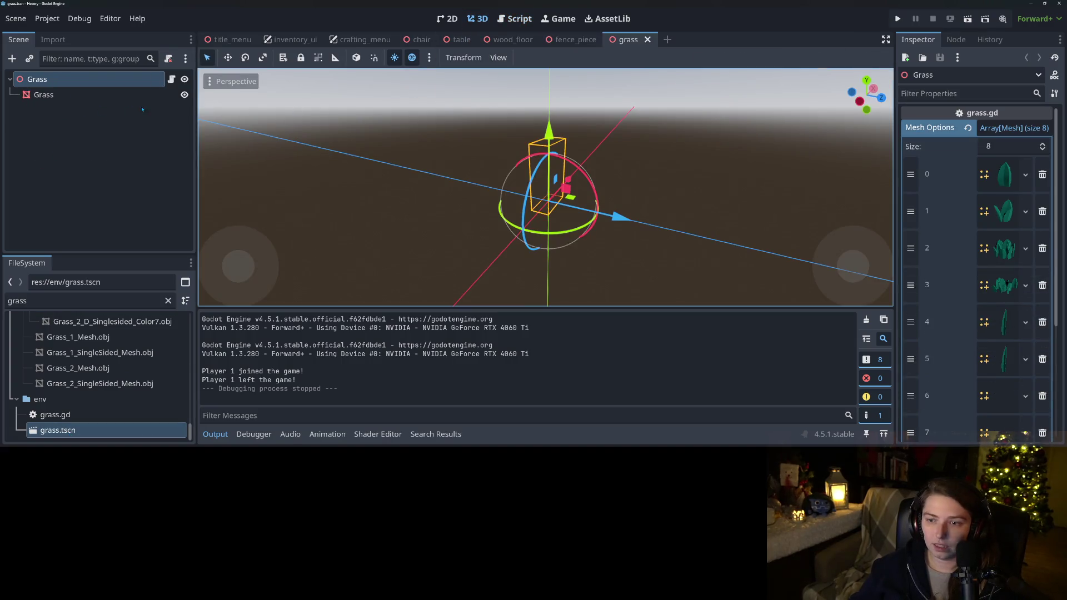
scroll(1043, 245, "down", 3)
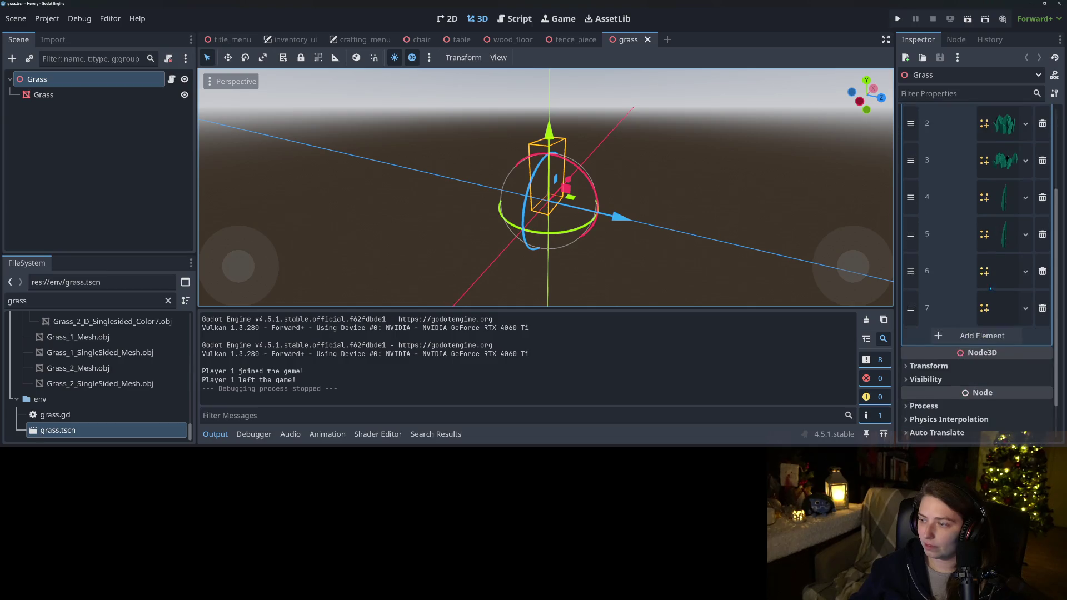
left_click(1042, 245)
left_click(1043, 245)
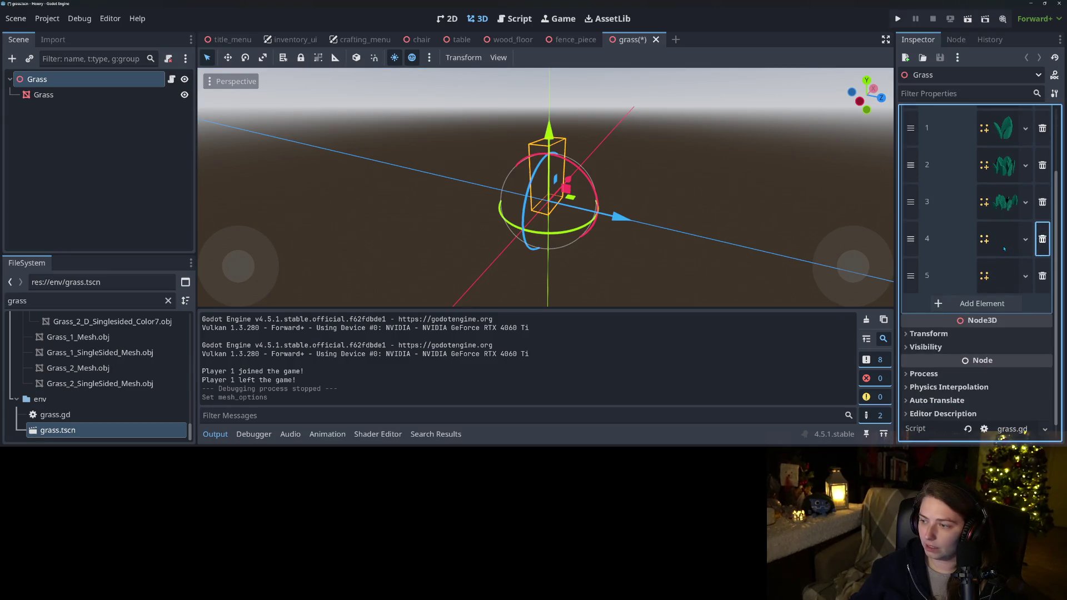
left_click(1004, 244)
Check entry 4's mesh, delete it to leave four meshes, save, and launch the game
left_click(1004, 244)
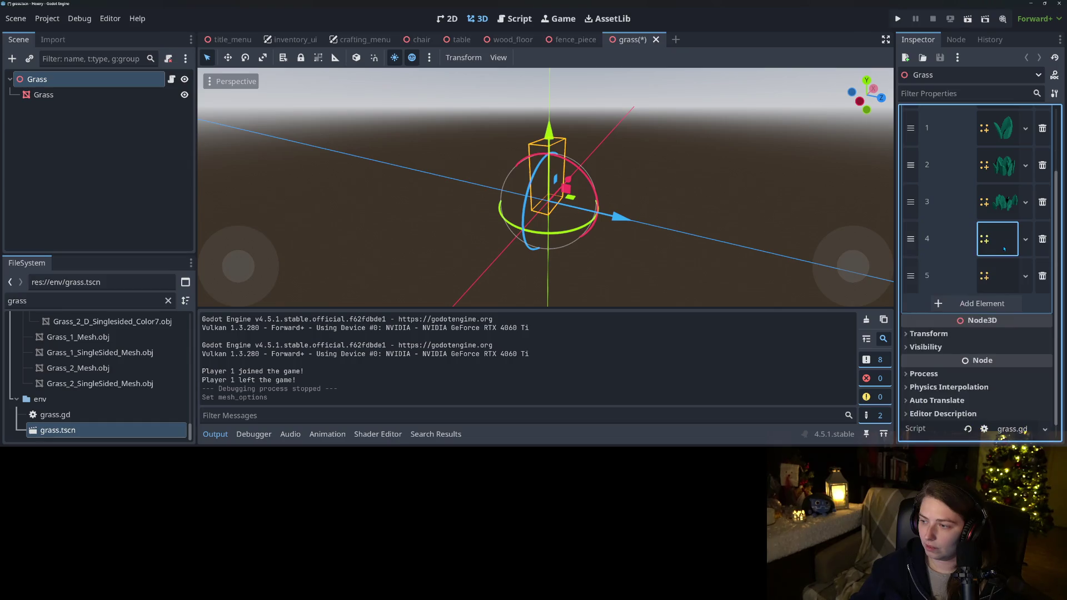
left_click(1043, 239)
left_click(1004, 255)
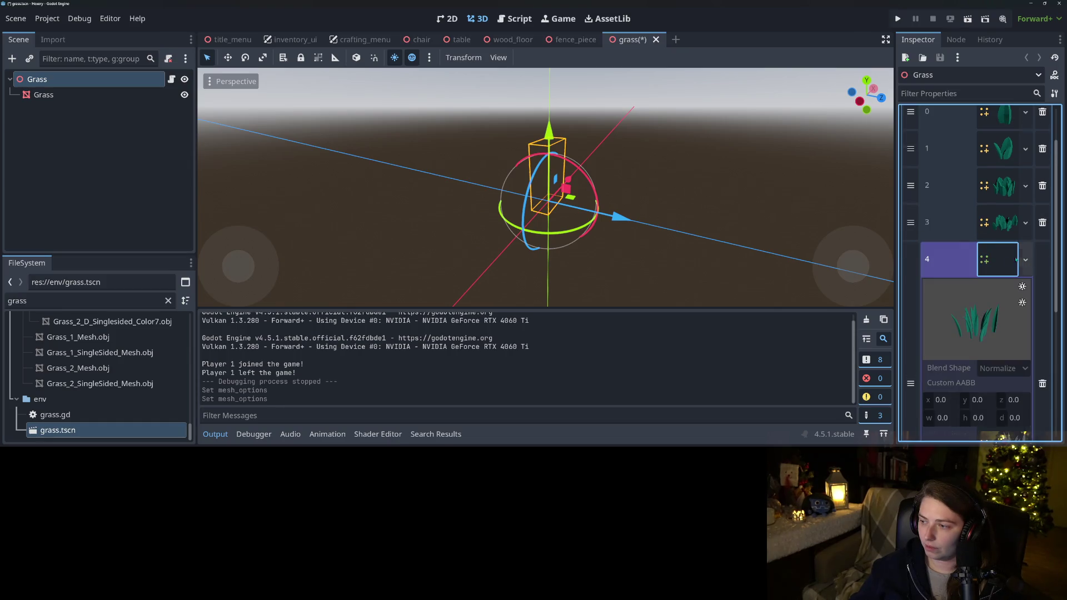
left_click(1001, 268)
left_click(1042, 260)
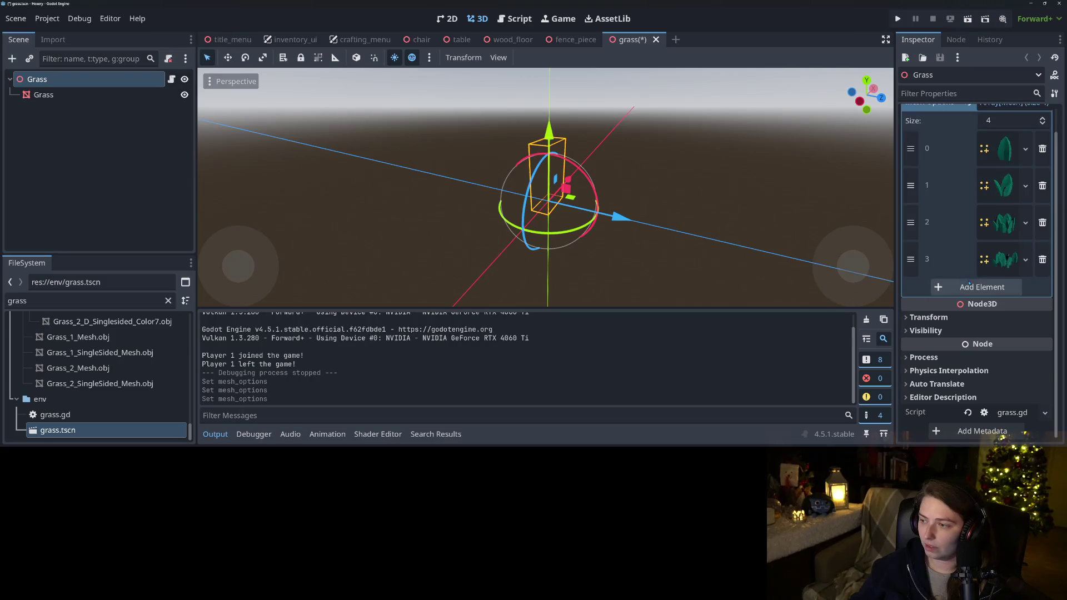
key("ctrl+s")
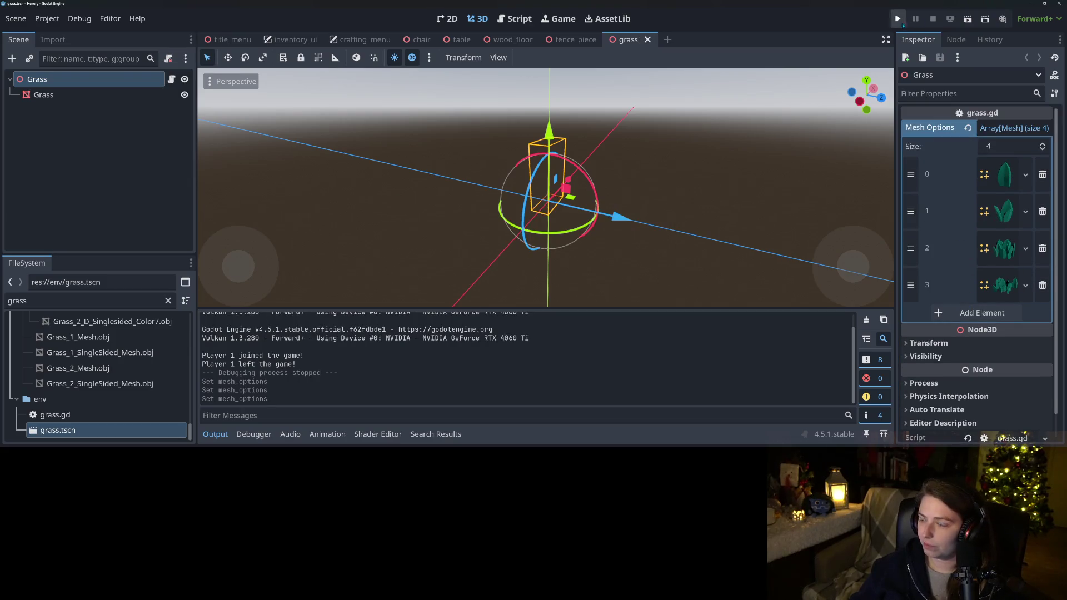
left_click(897, 19)
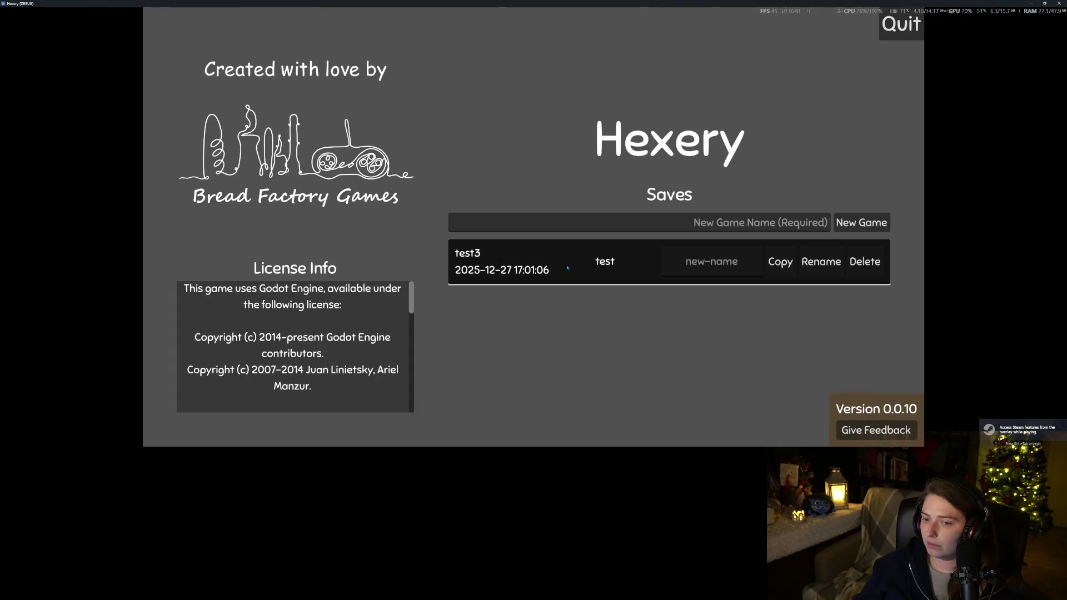
Load the saved world, walk the witch past the fence and bench checking grass, then quit
left_click(575, 264)
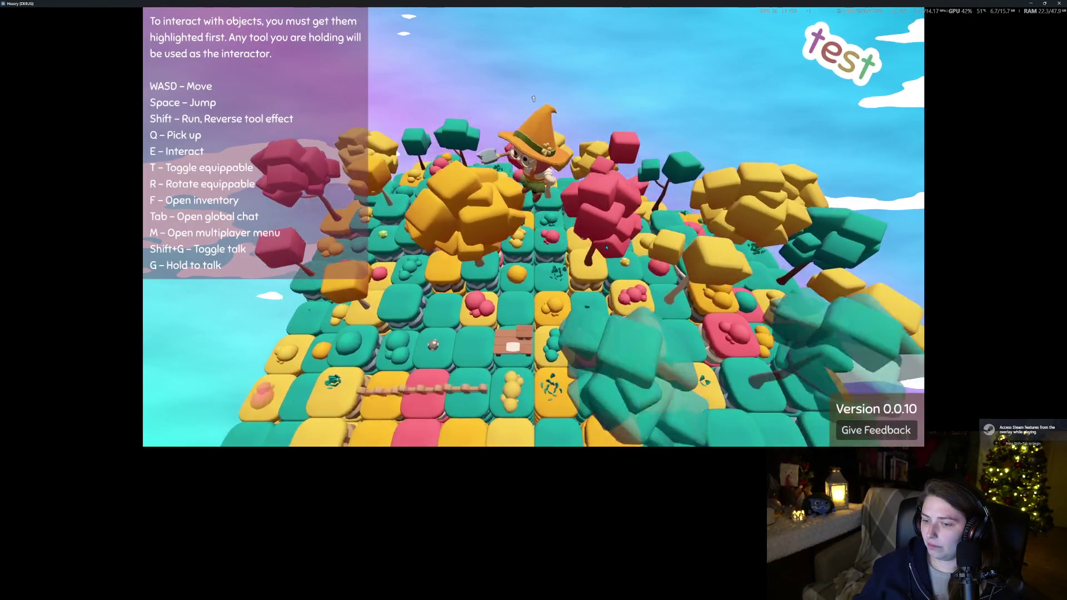
key("s")
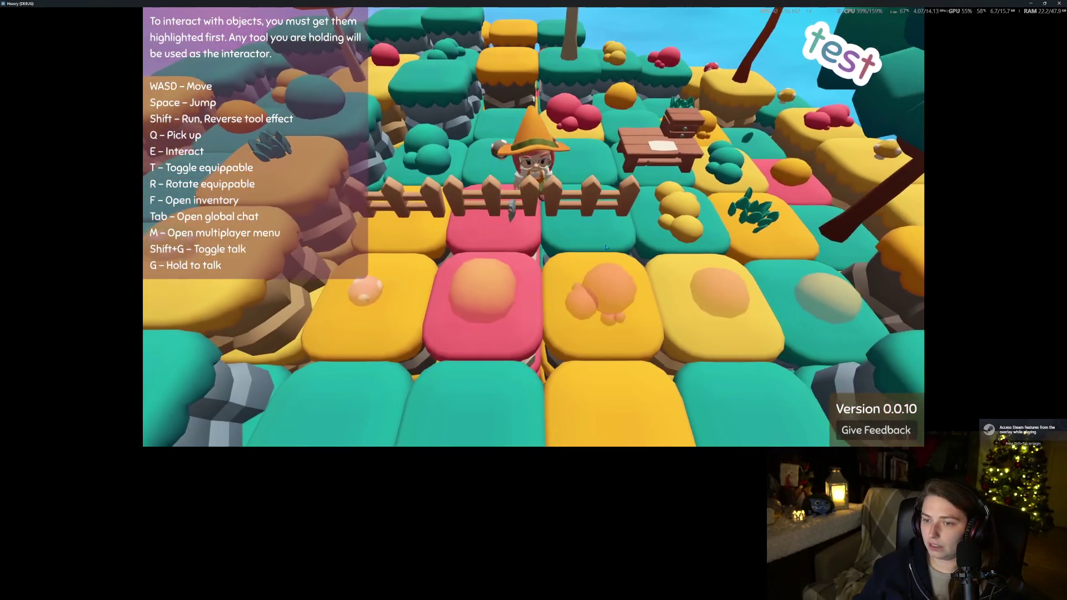
key("s")
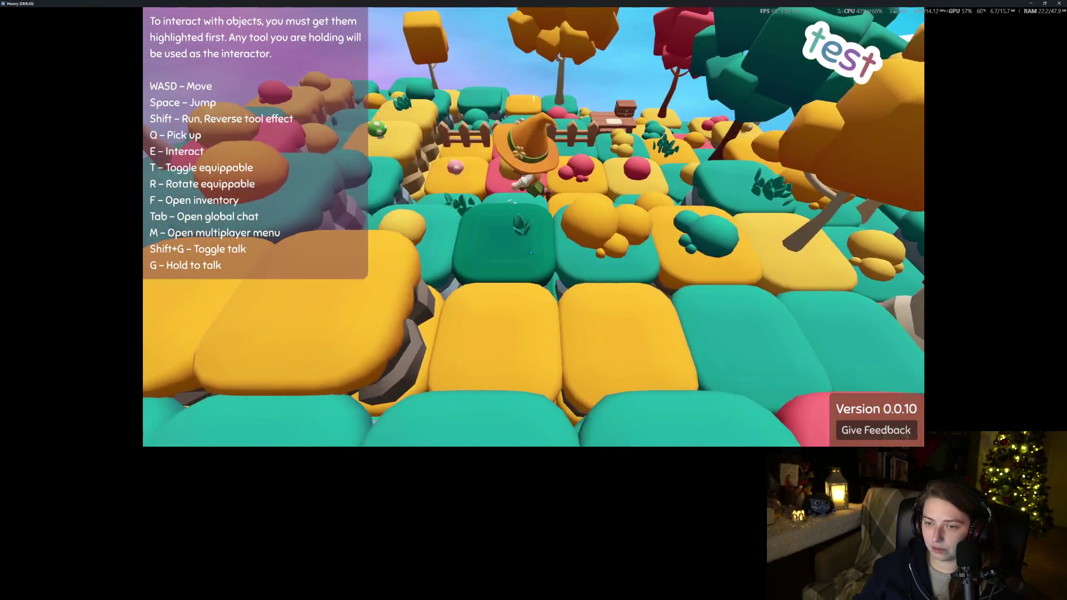
key("w")
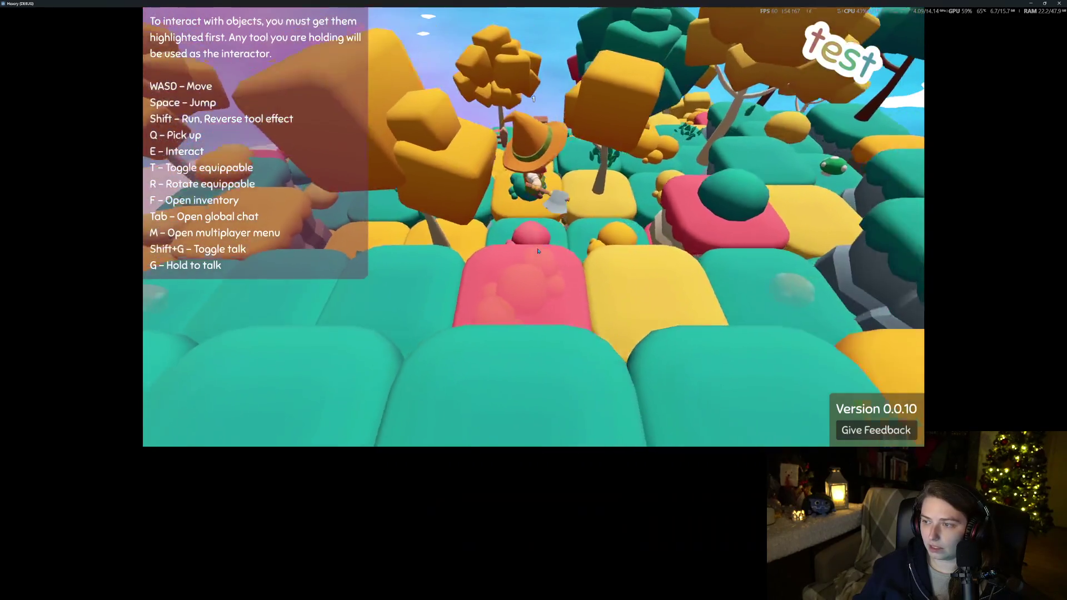
key("a")
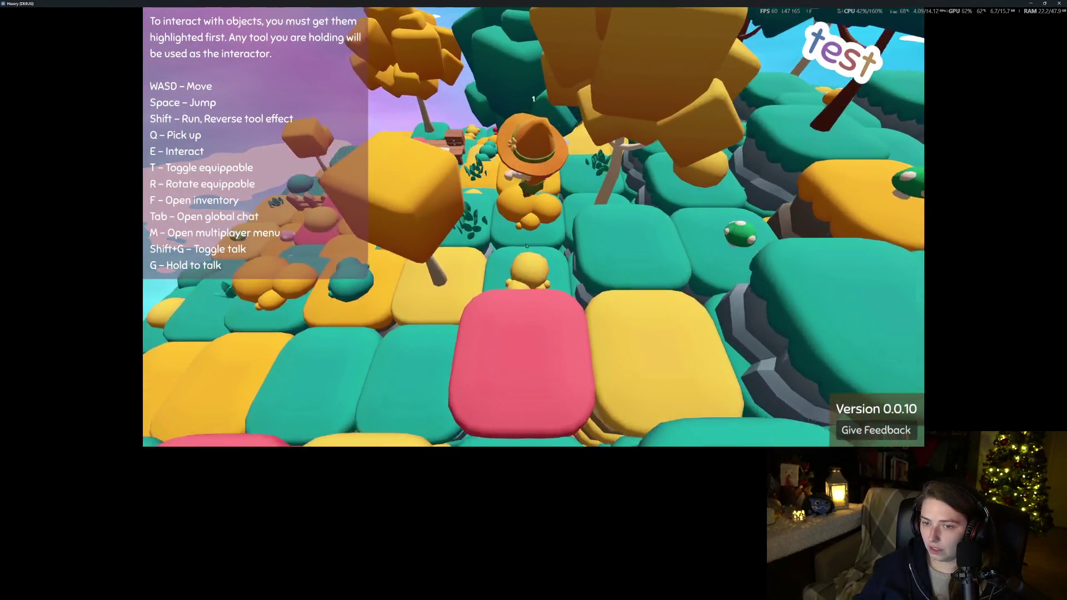
key("w")
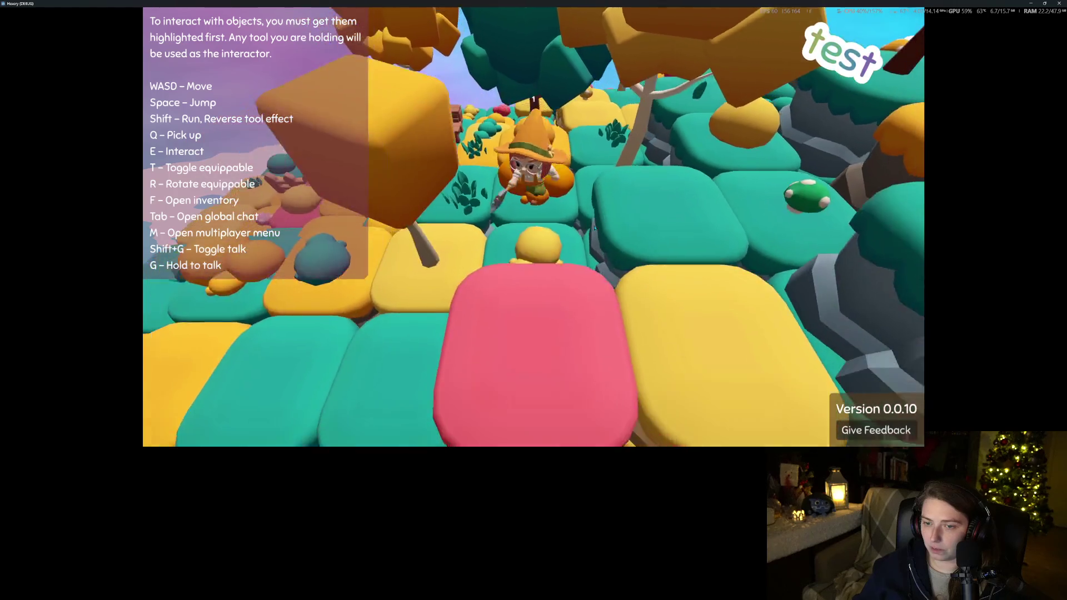
key("s")
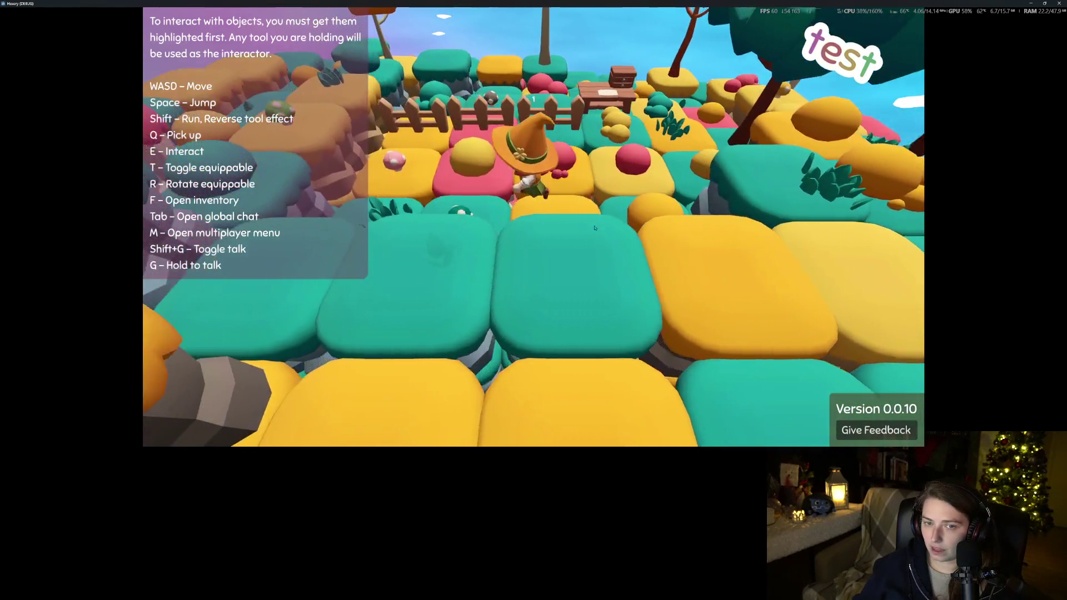
key("a")
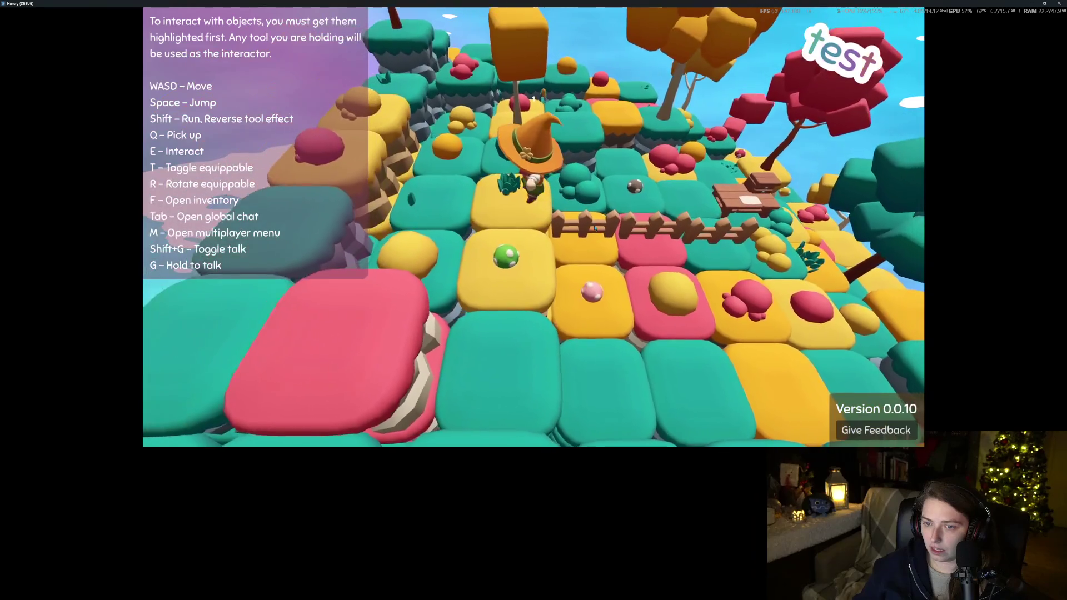
key("a")
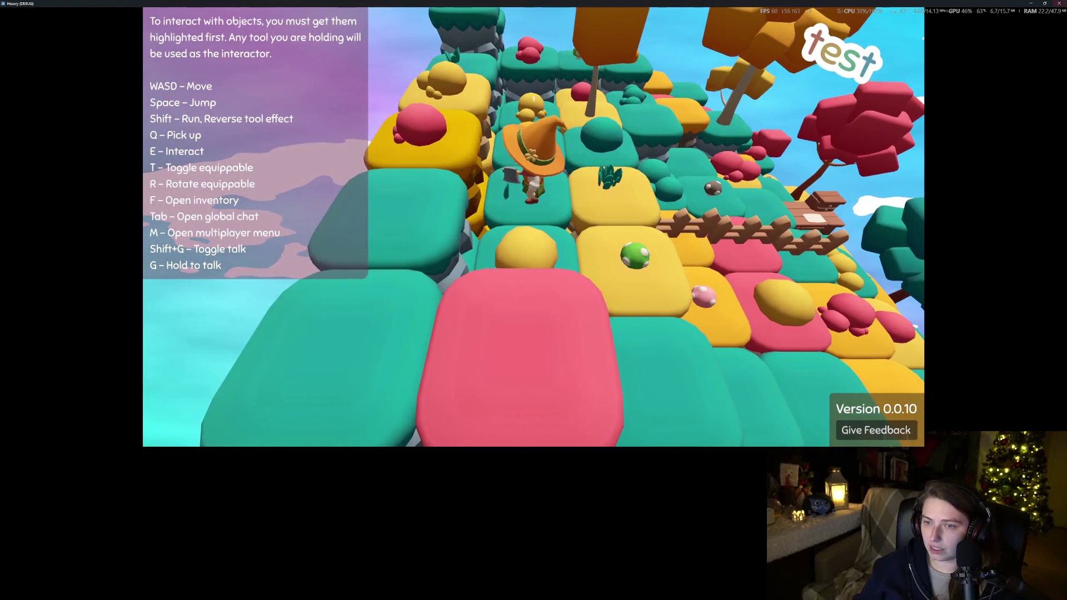
left_click(1056, 3)
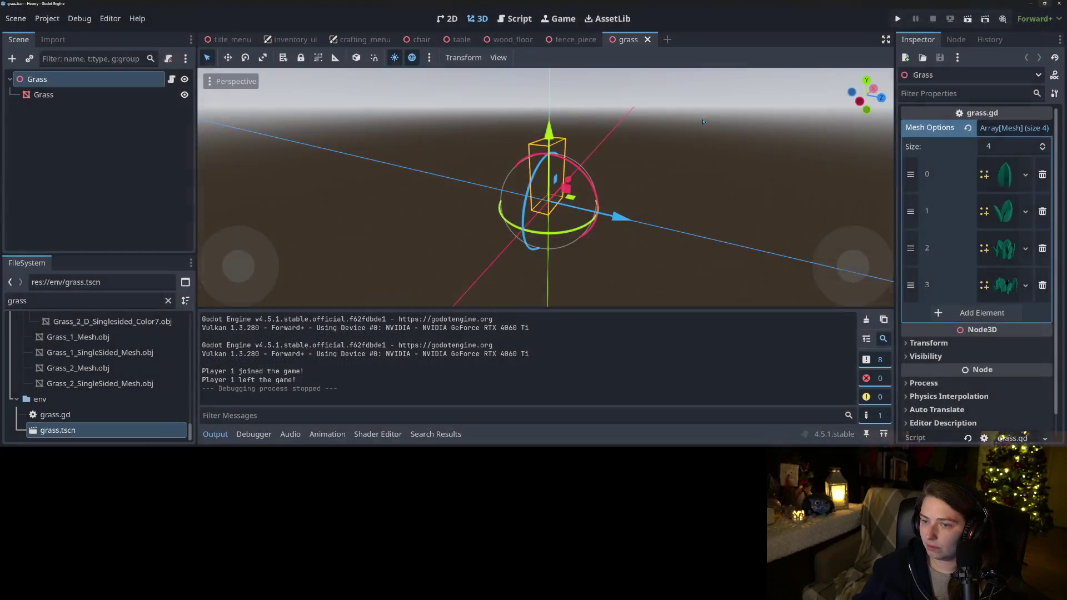
Delete two more trailing Mesh Options entries, leaving two grass meshes, then save and relaunch
left_click(1043, 248)
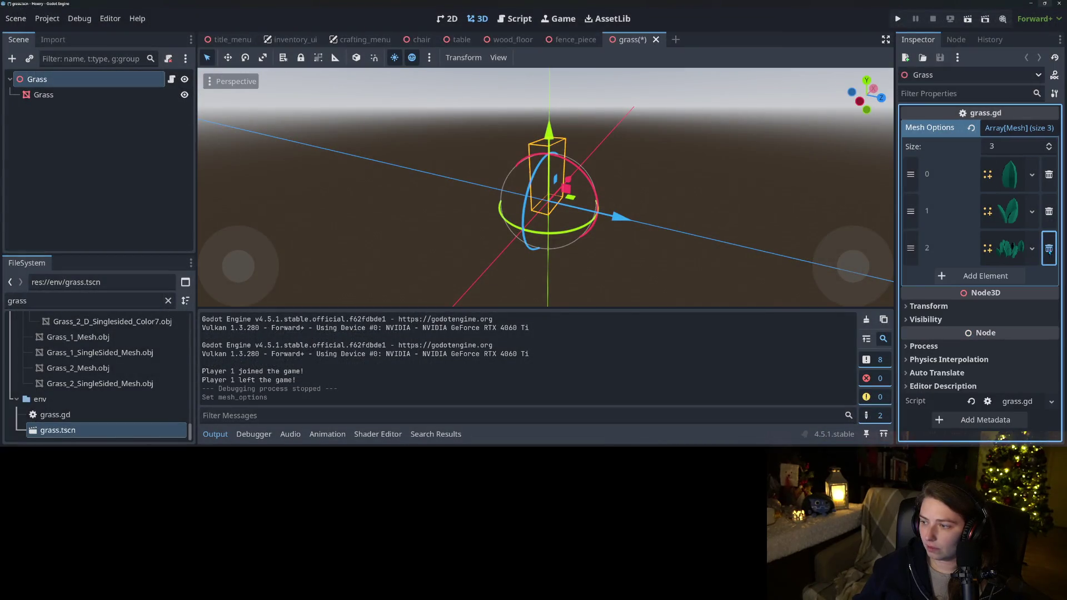
left_click(1048, 248)
left_click(897, 19)
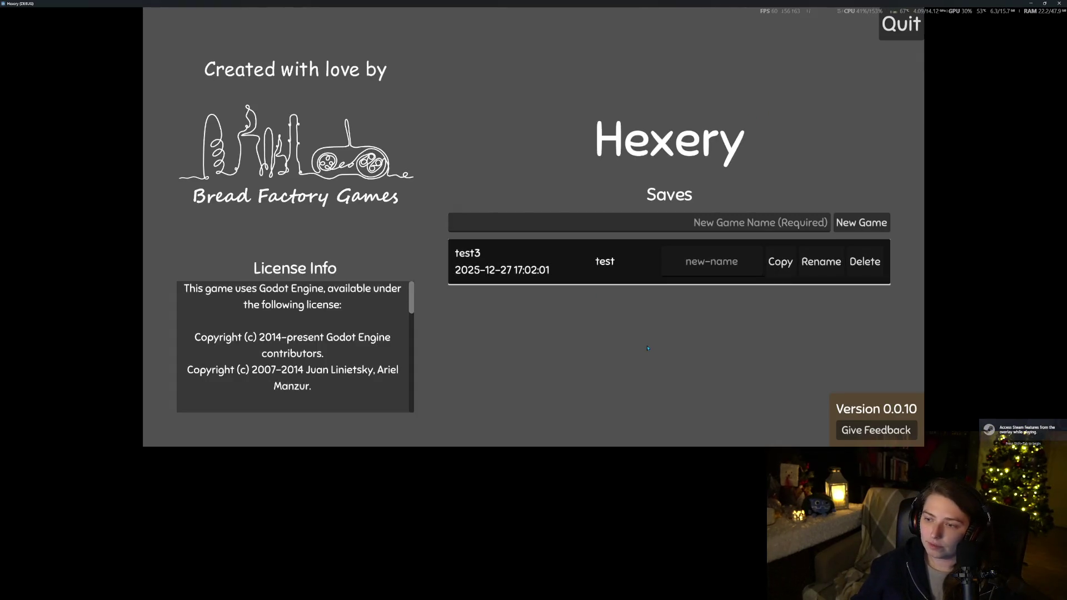
Load the saved test world and walk the witch past the fence to the table
left_click(611, 267)
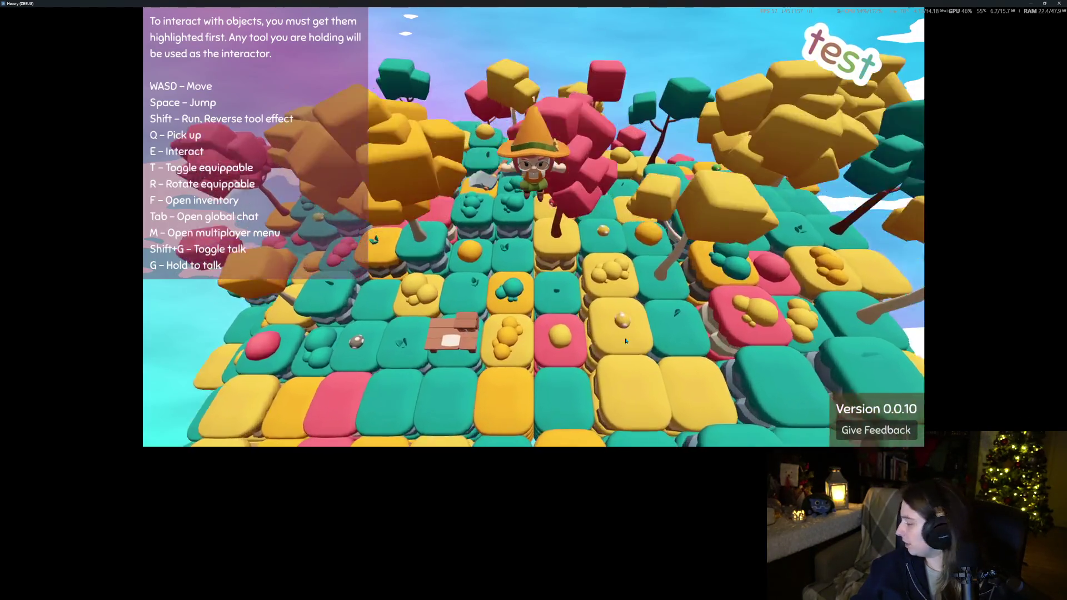
key("s")
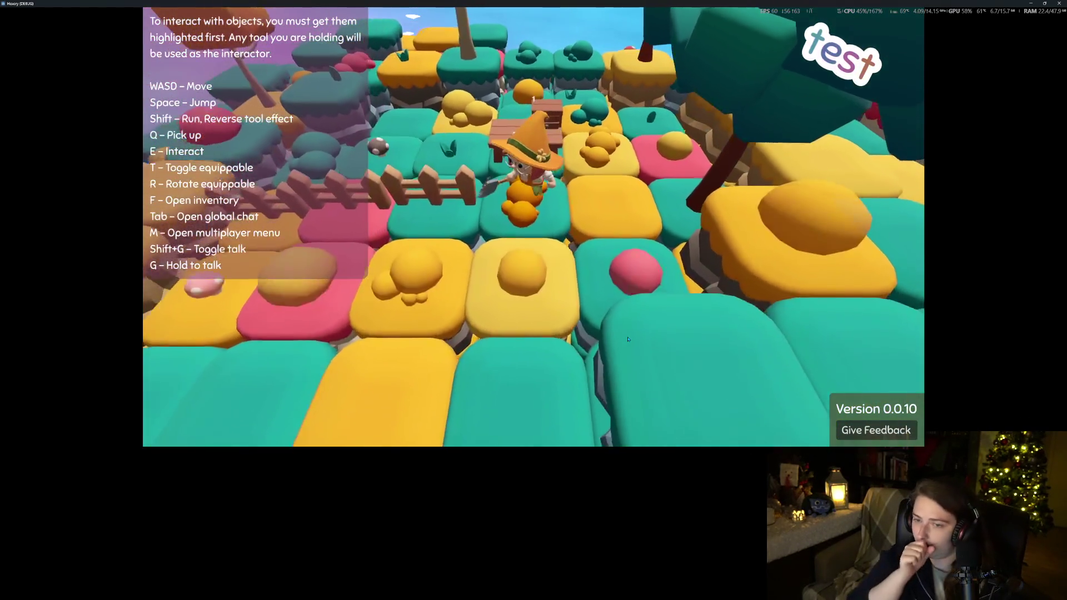
key("d")
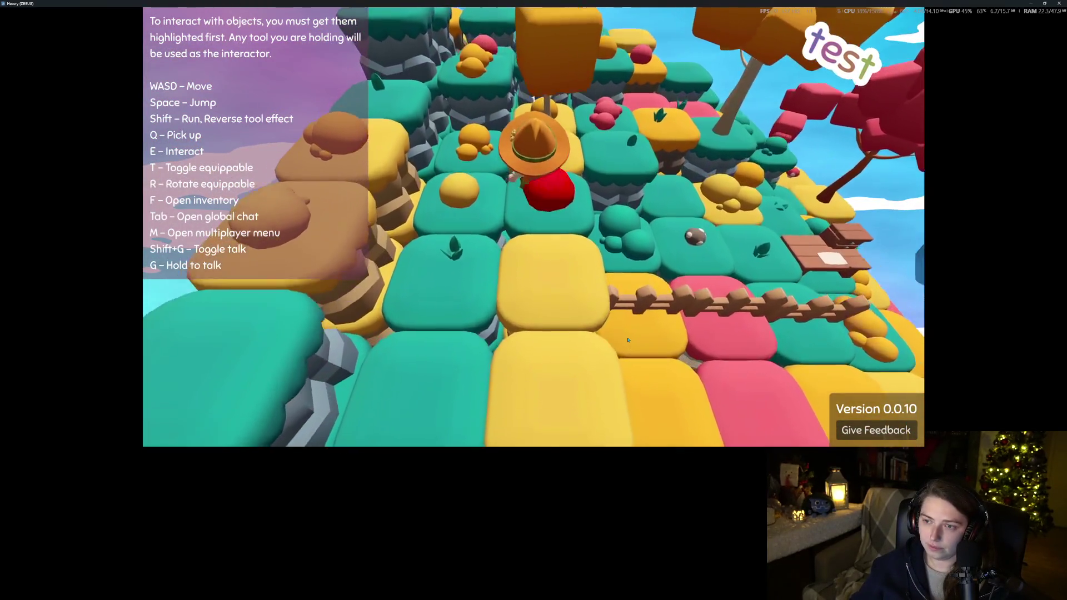
key("d")
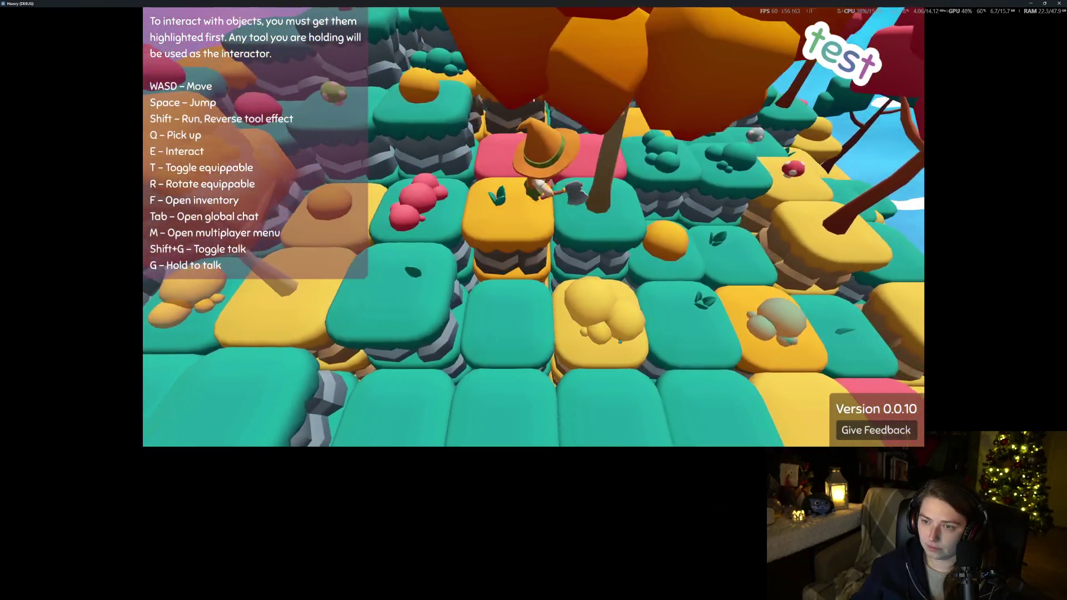
key("d")
key("a")
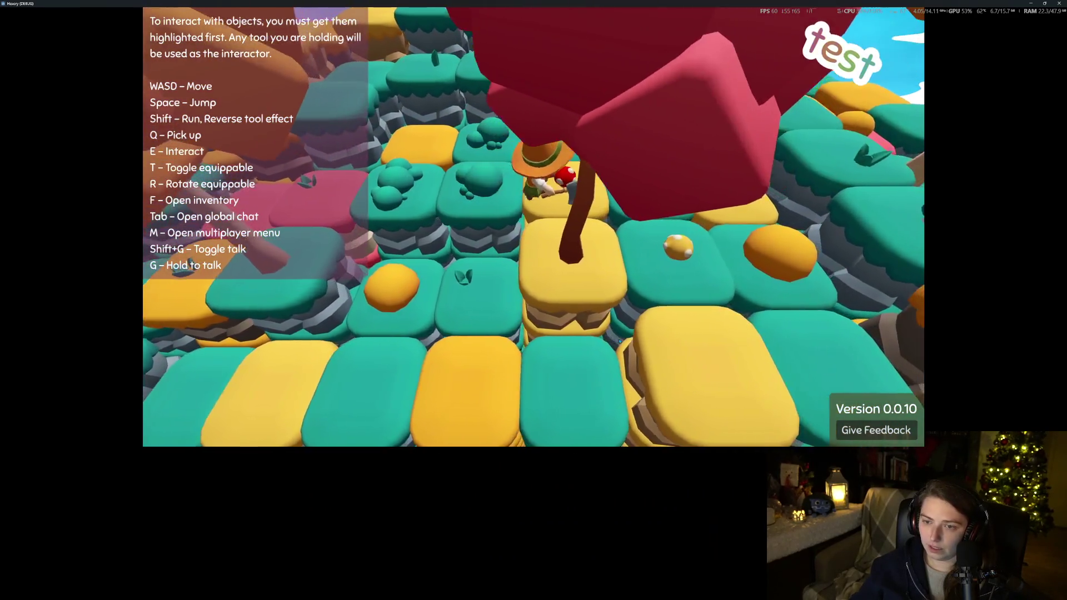
key("a")
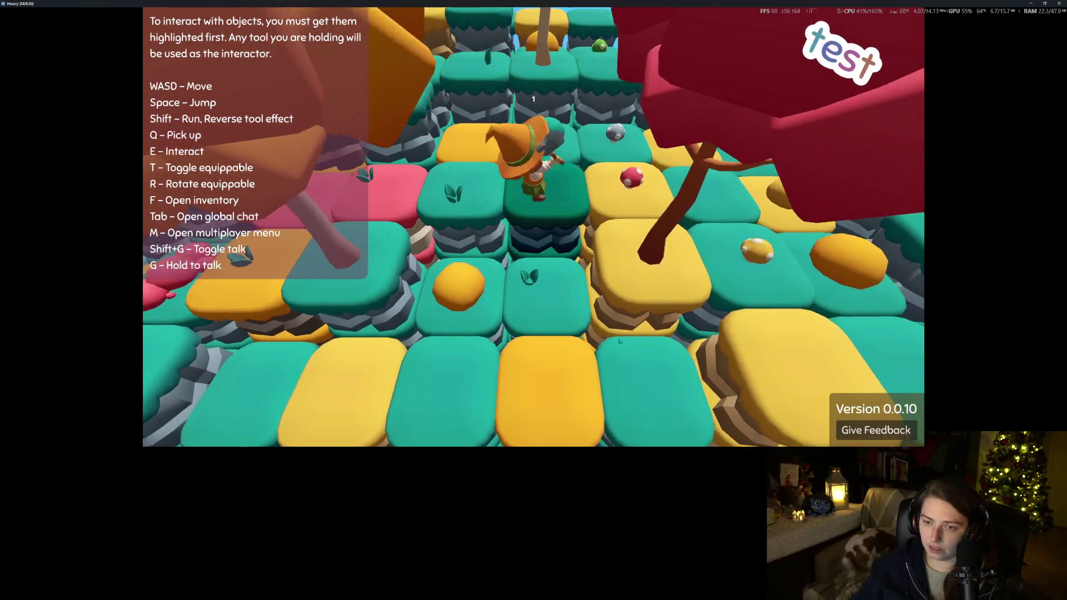
key("d")
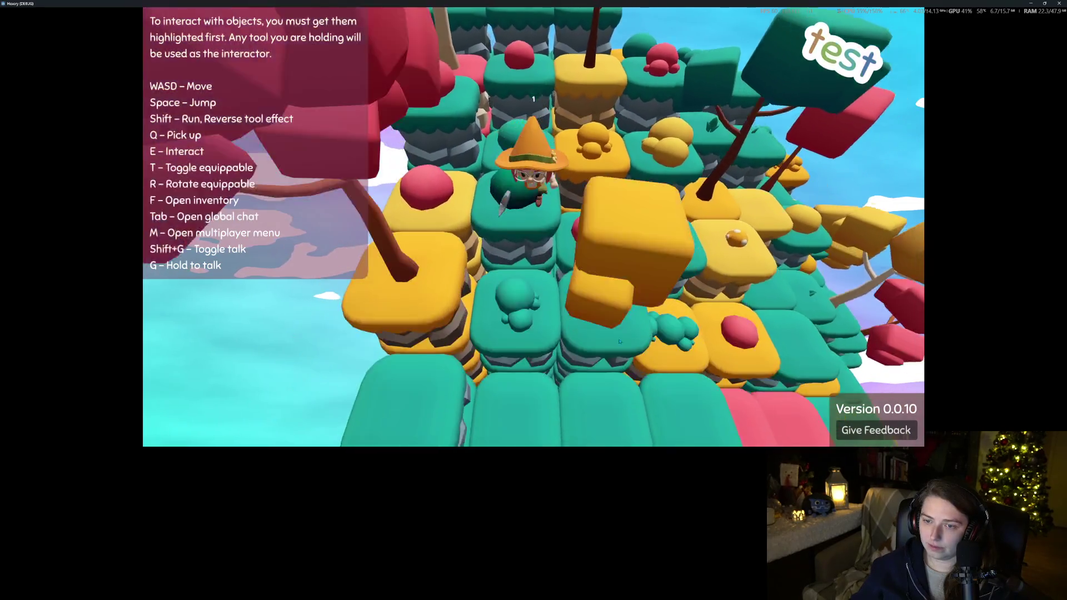
key("s")
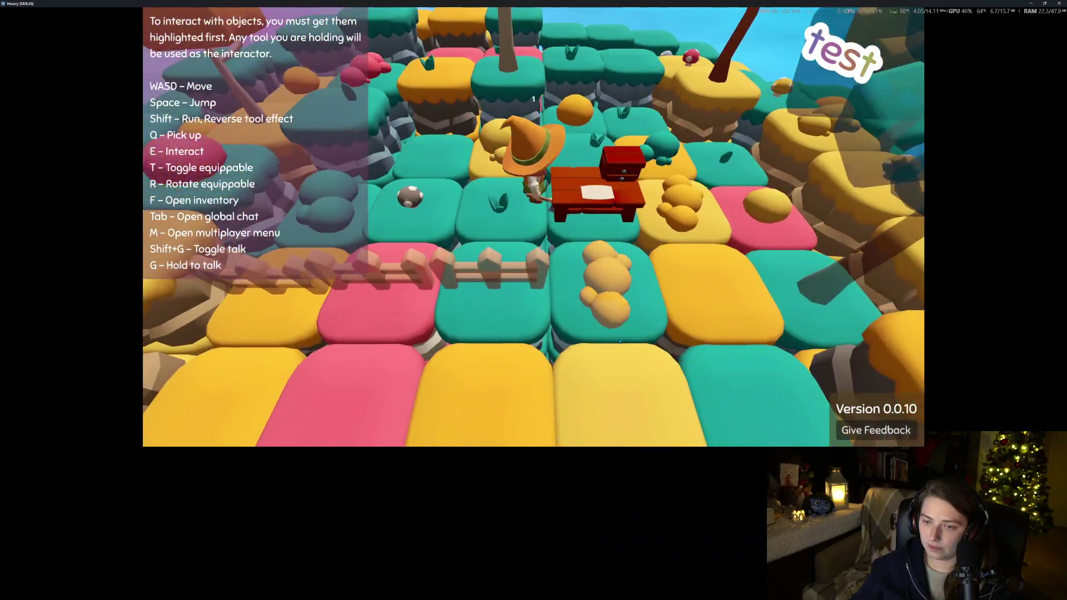
key("a")
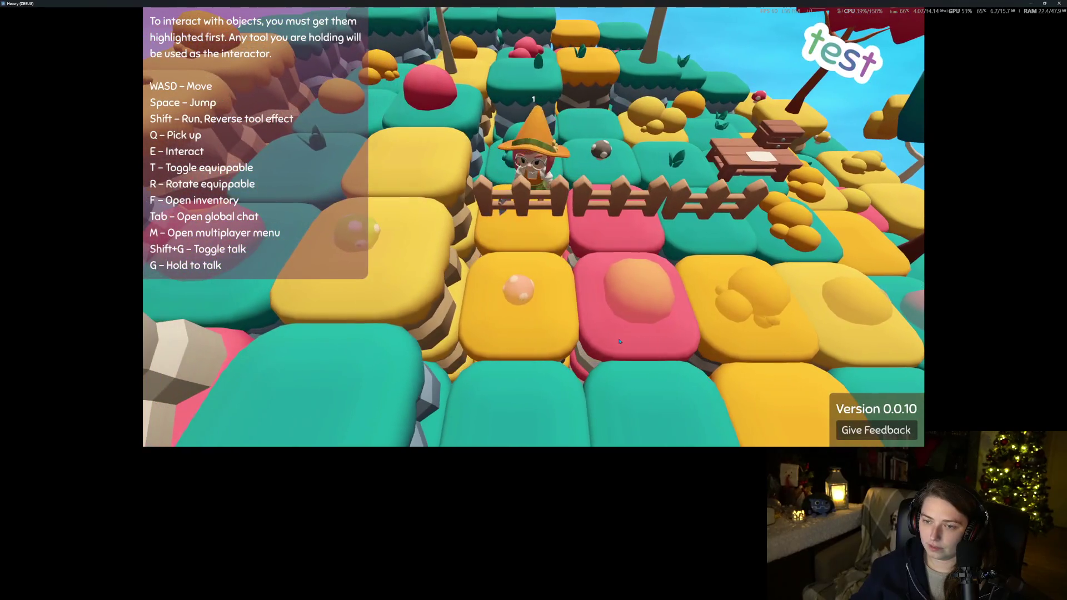
key("d")
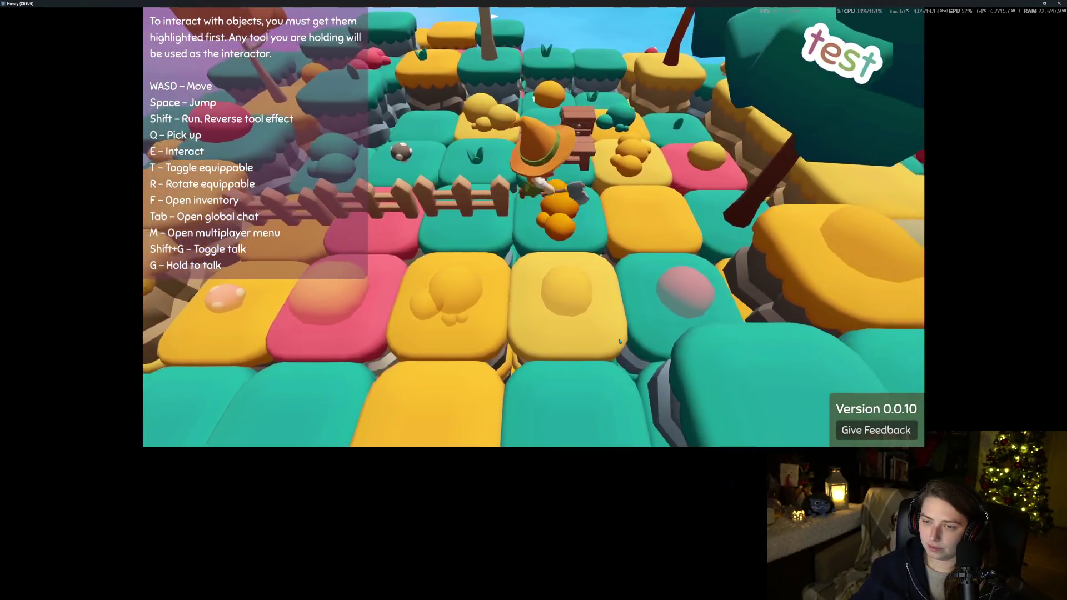
key("w")
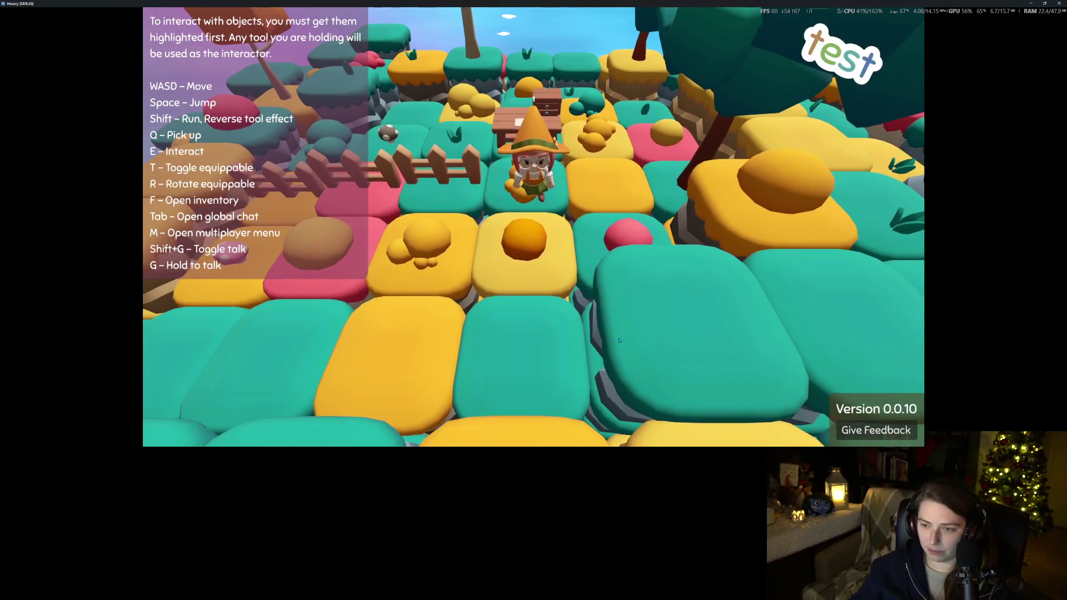
Open the inventory, try picking up a nearby object, and walk around the table
key("f")
key("f")
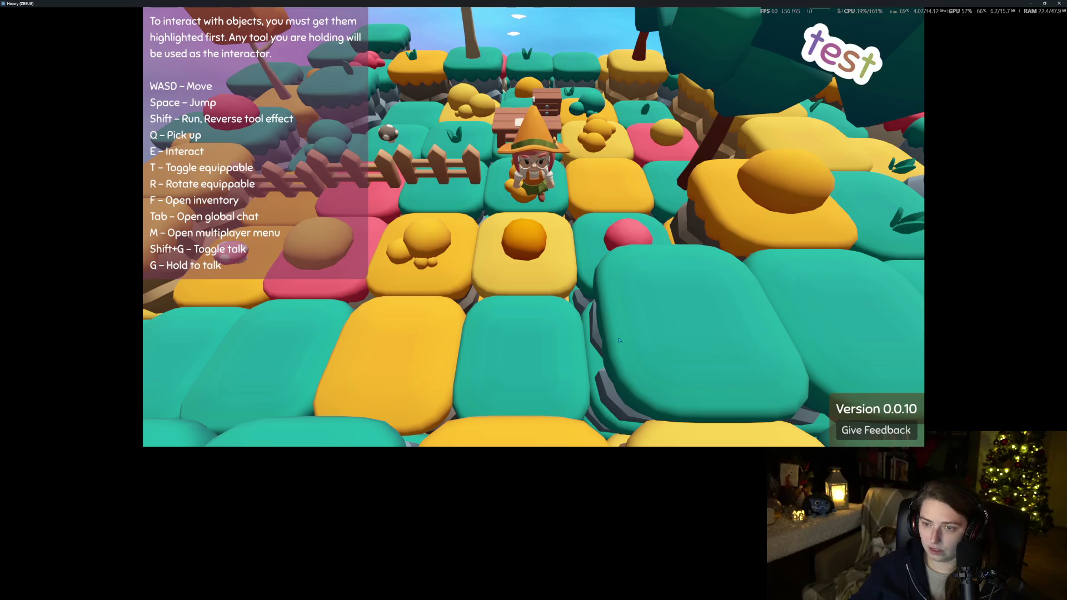
key("a")
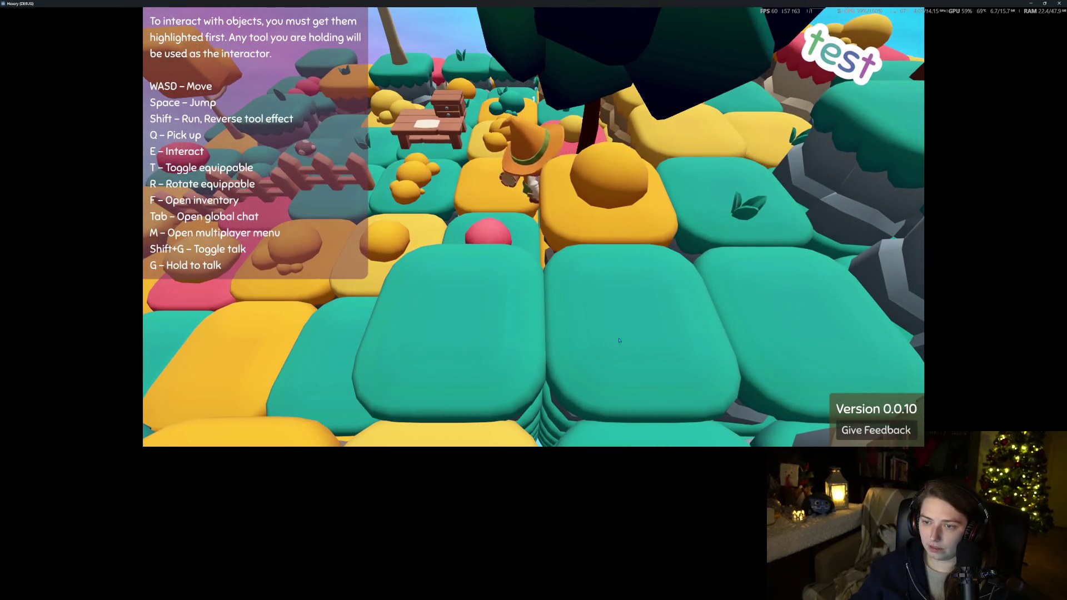
key("q")
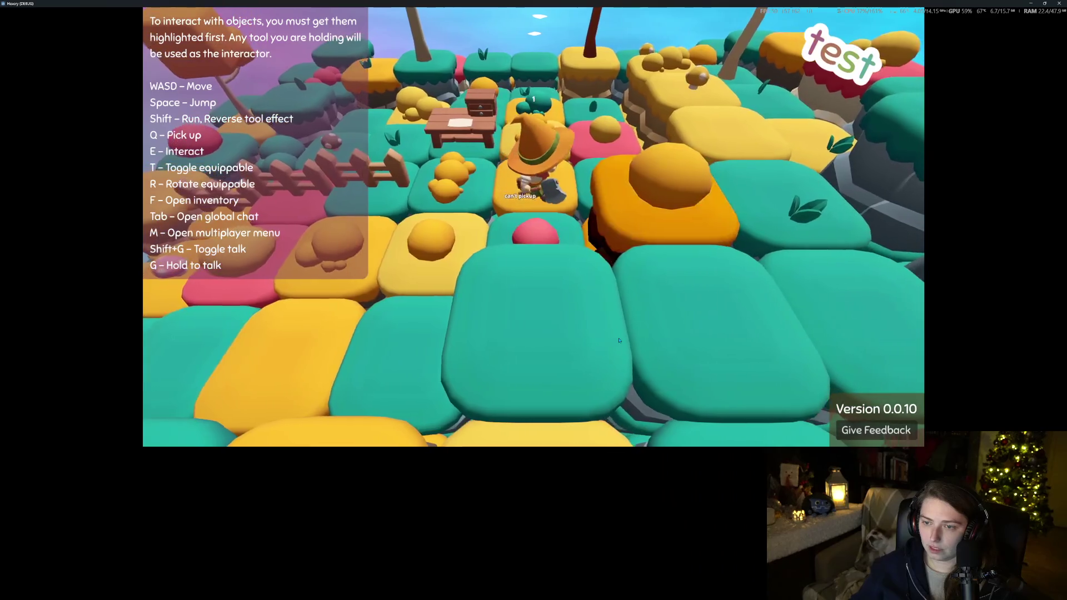
key("w")
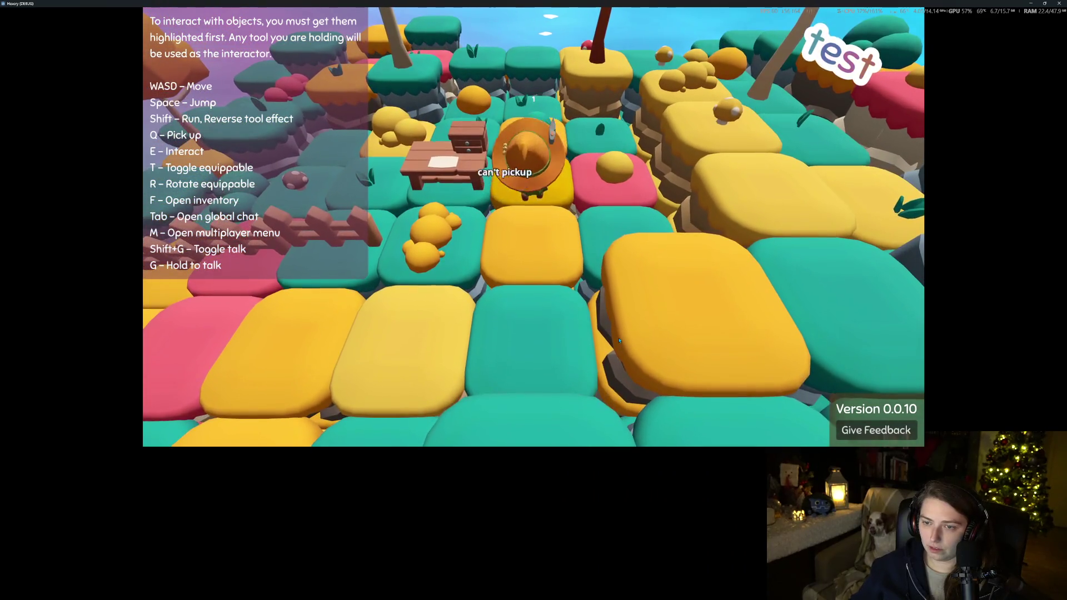
key("w")
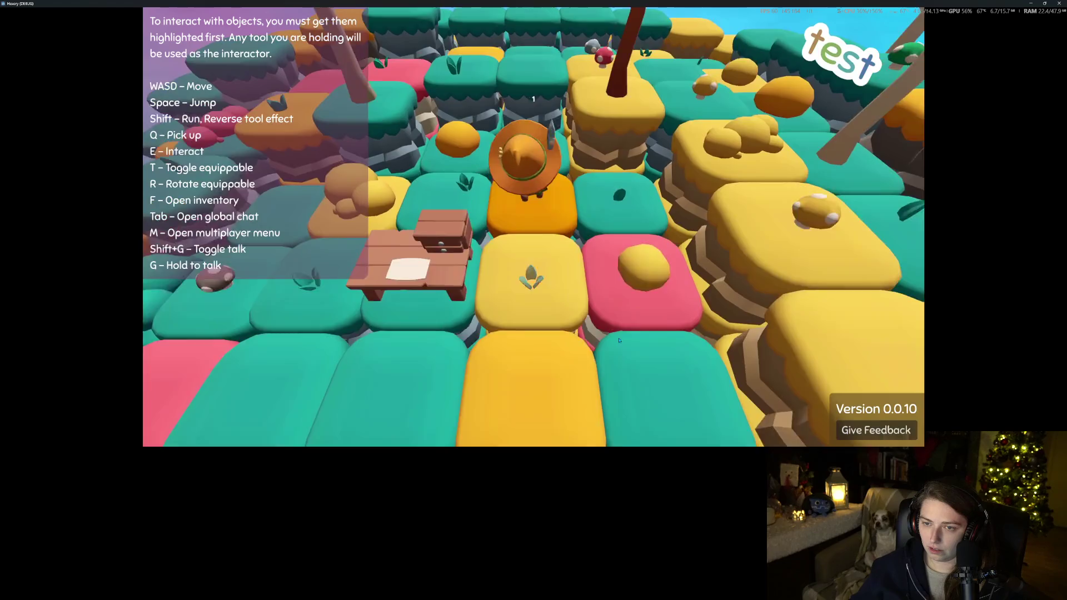
key("w")
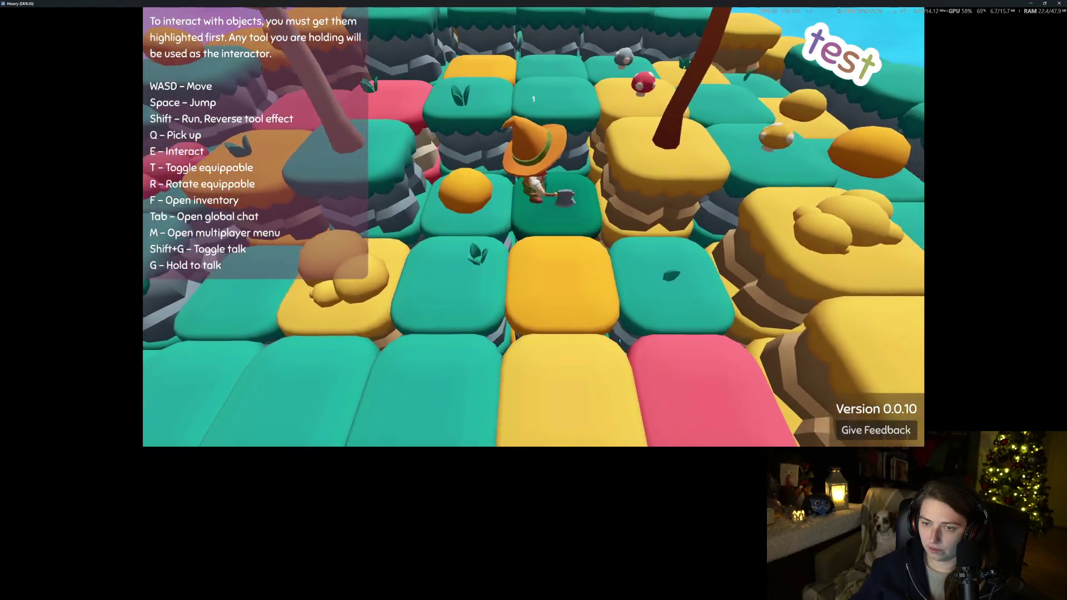
key("s")
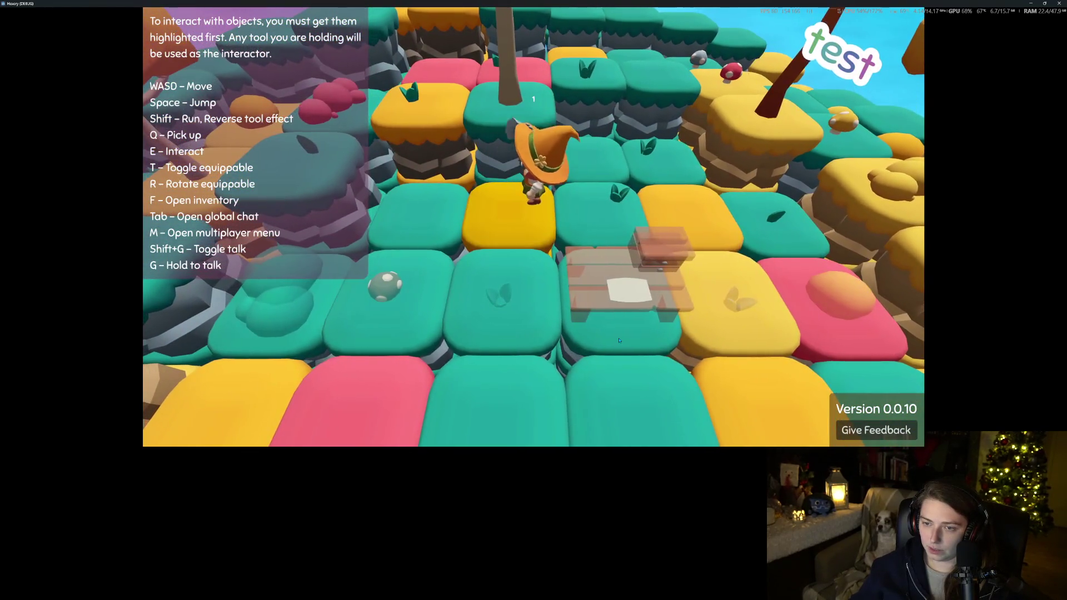
key("a")
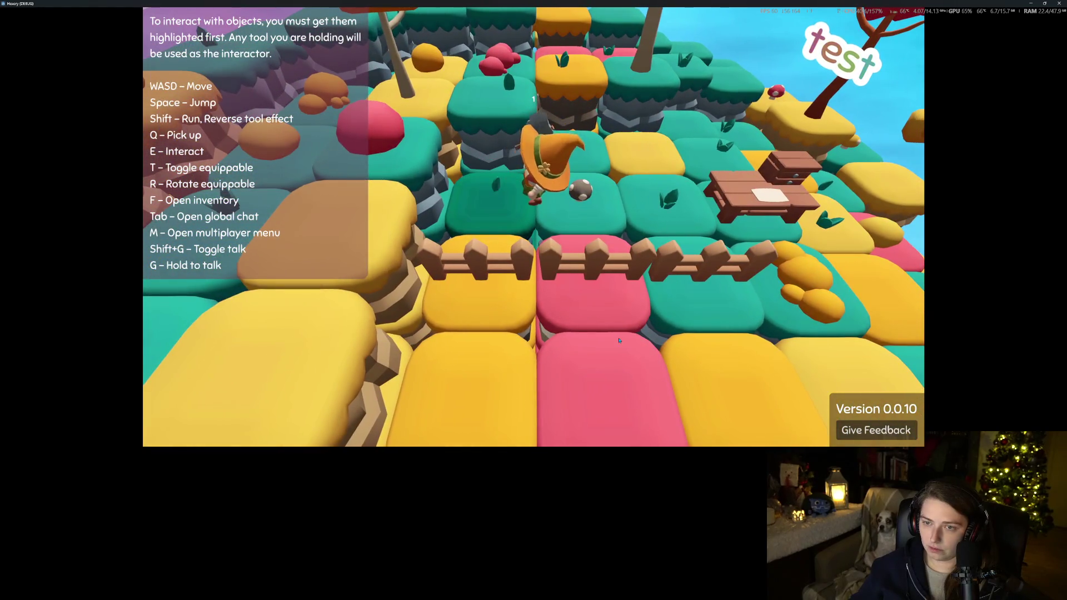
key("w")
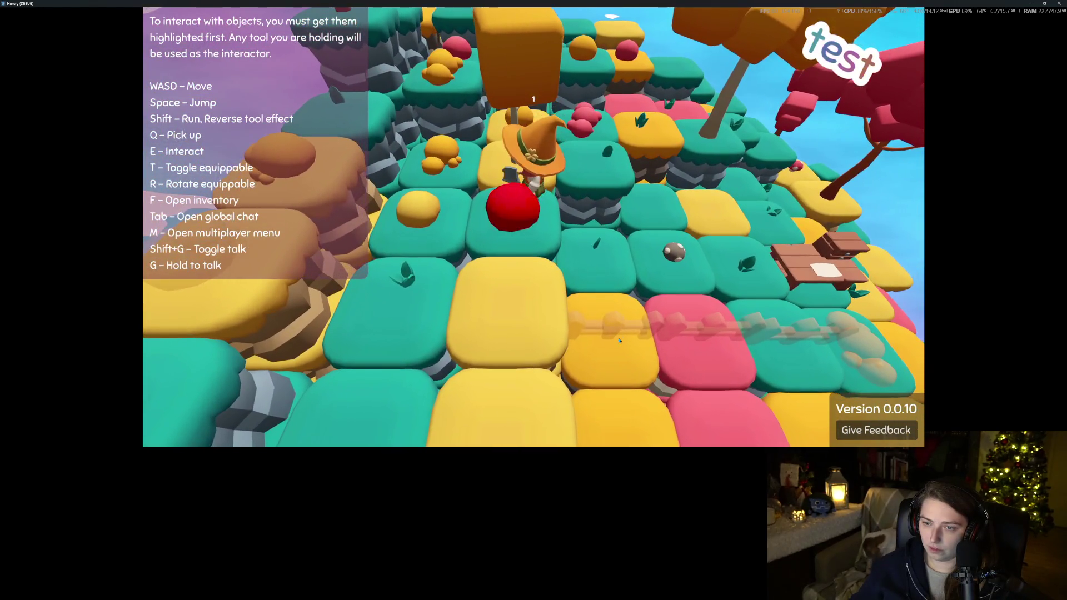
Chop wood with E and walk the witch onto the log's tile to collect it
key("e")
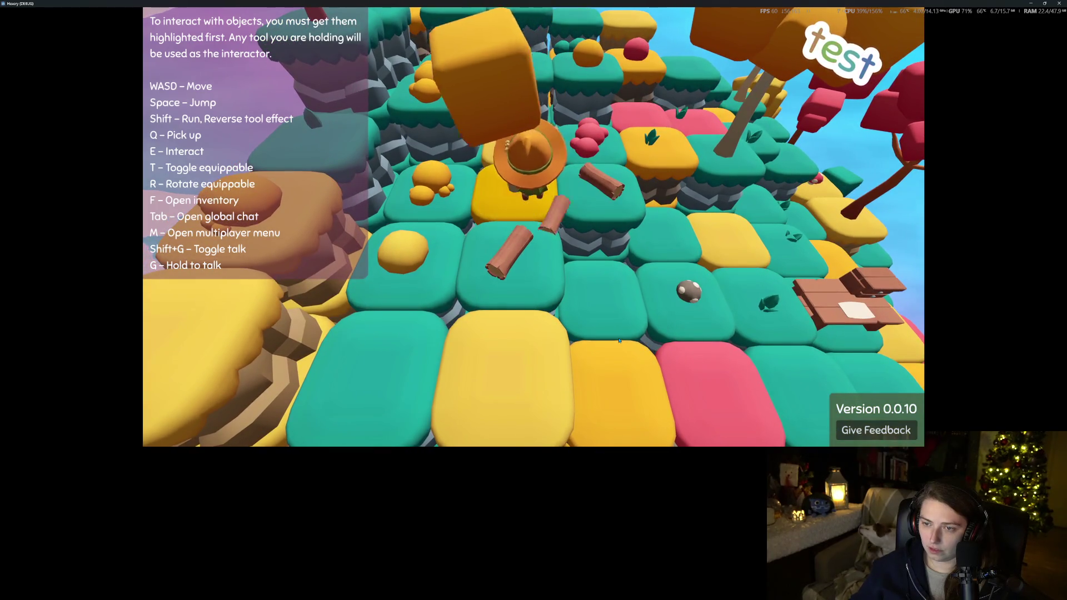
key("s")
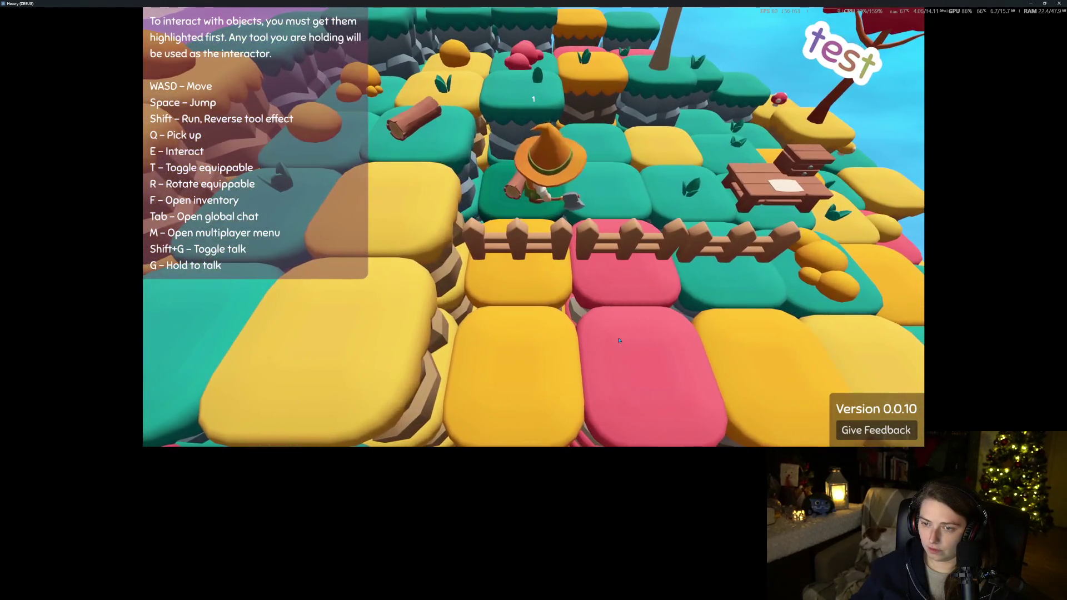
key("w")
key("a")
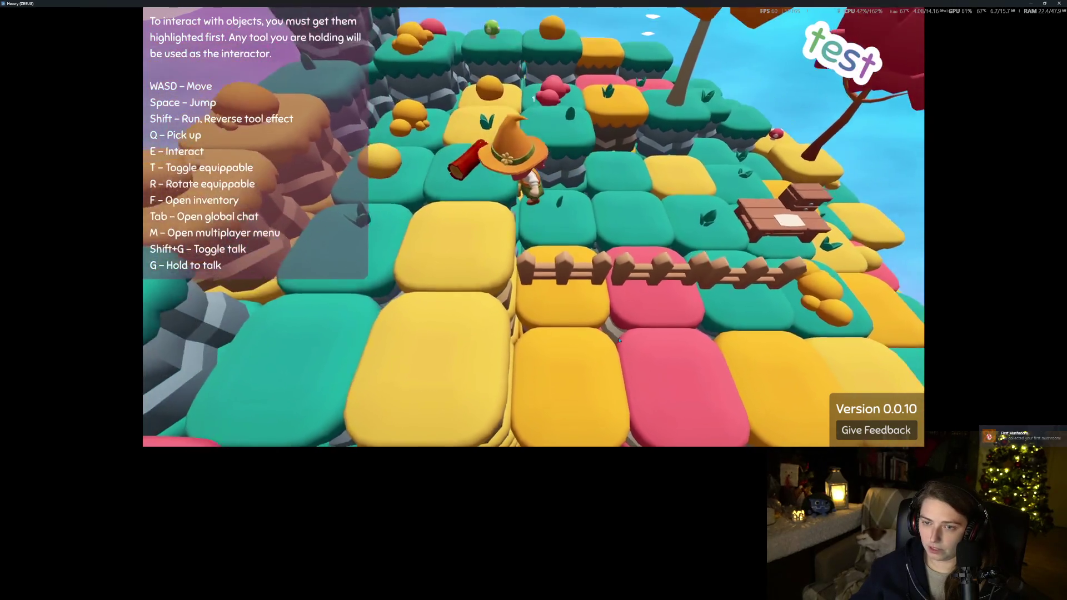
key("a")
key("s")
key("d")
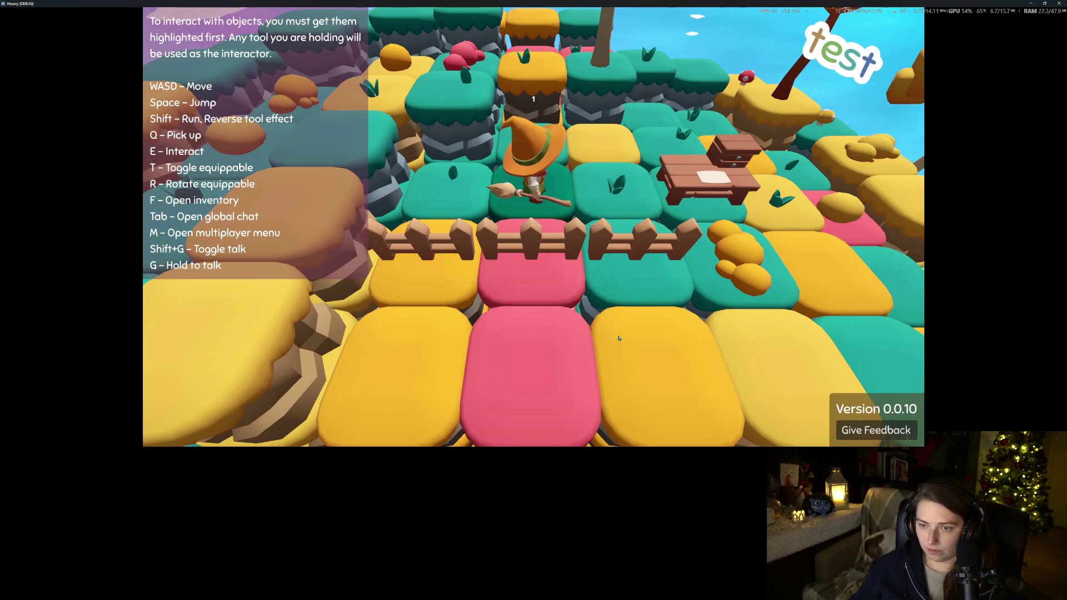
Walk past the fence row and pull back to view the raised fenced tiles
key("s")
key("d")
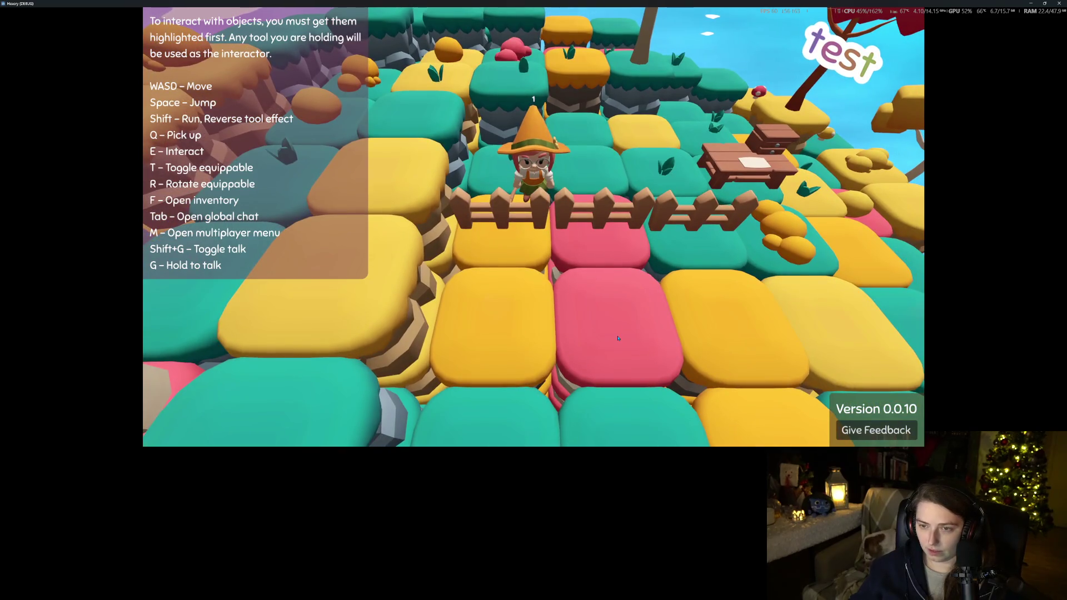
key("w")
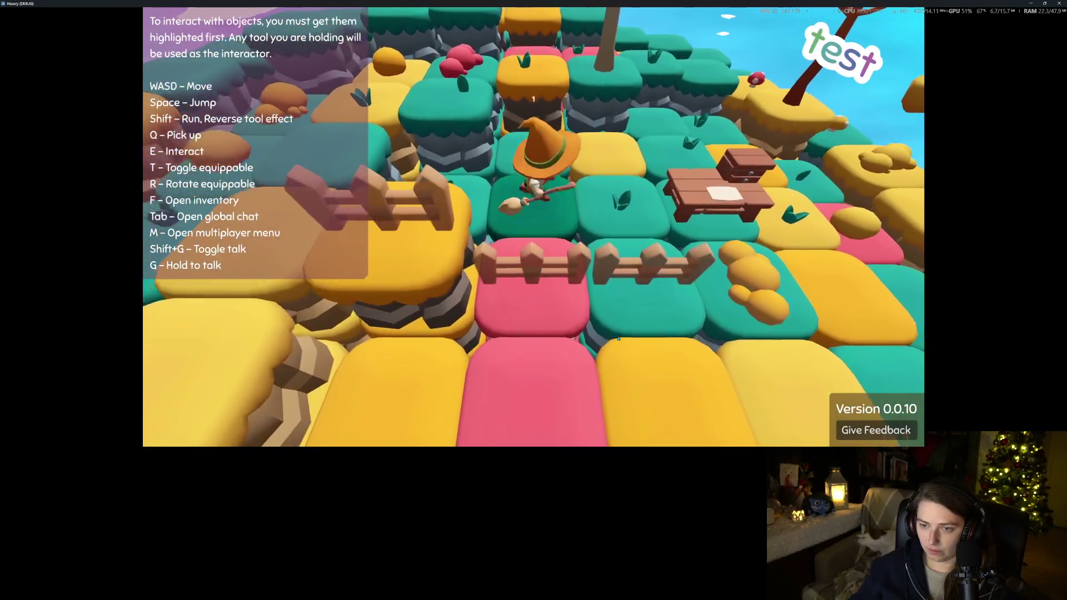
key("s")
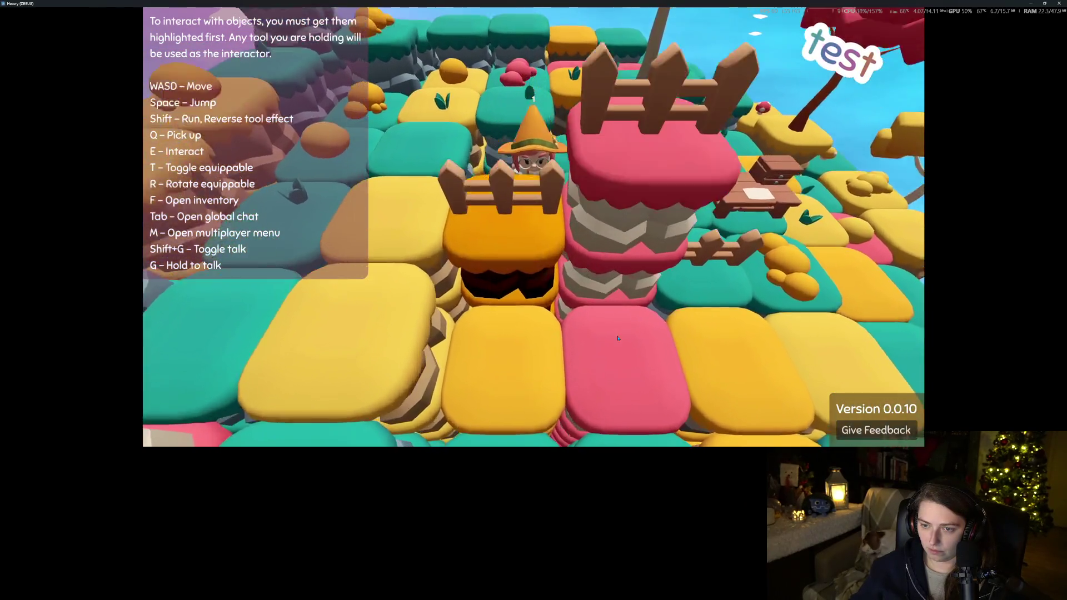
key("s")
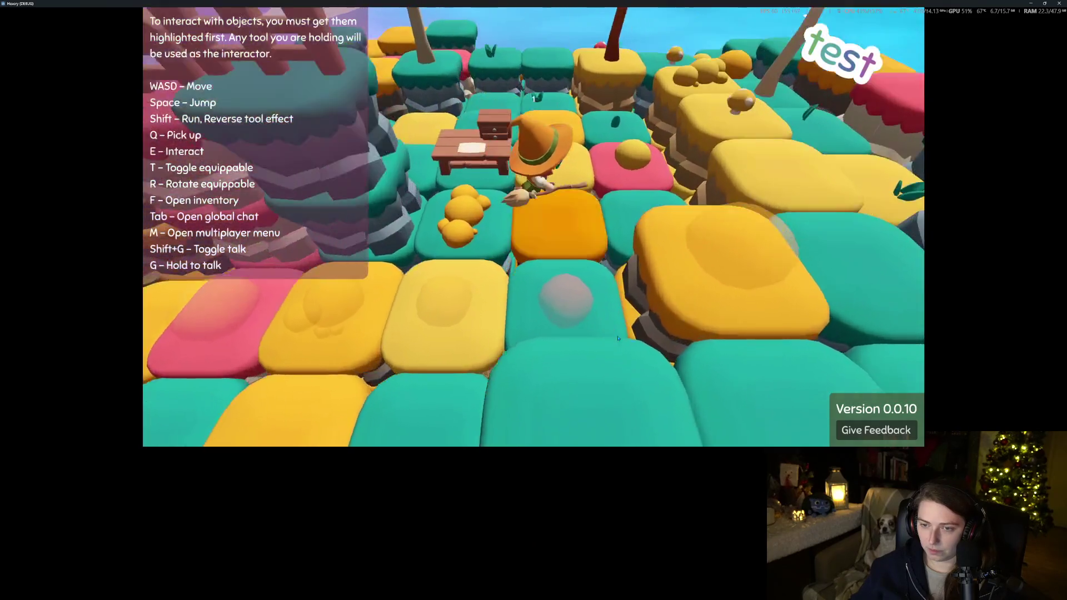
key("w")
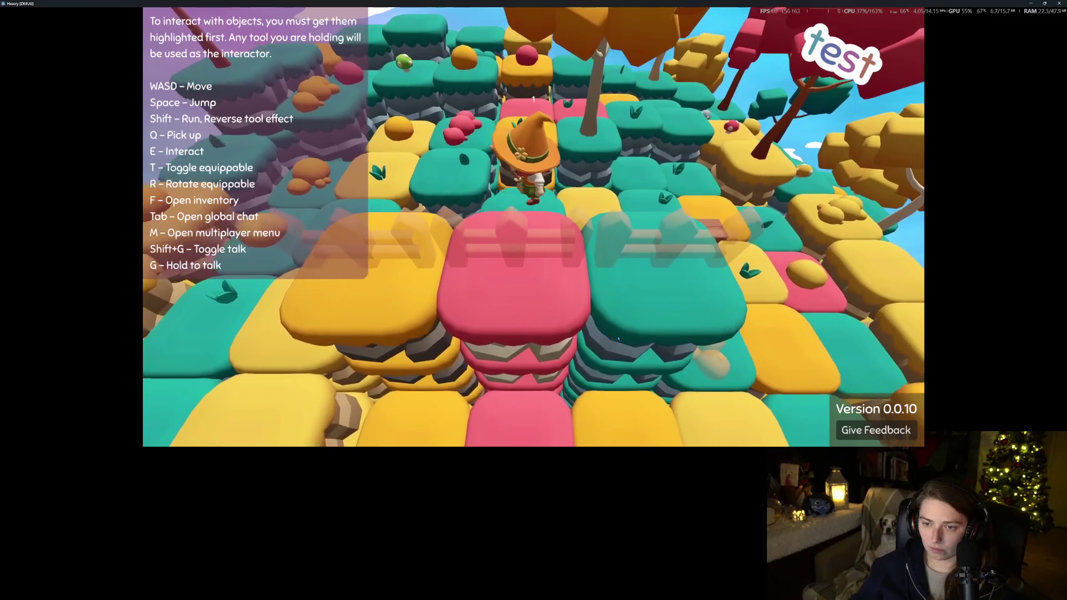
key("w")
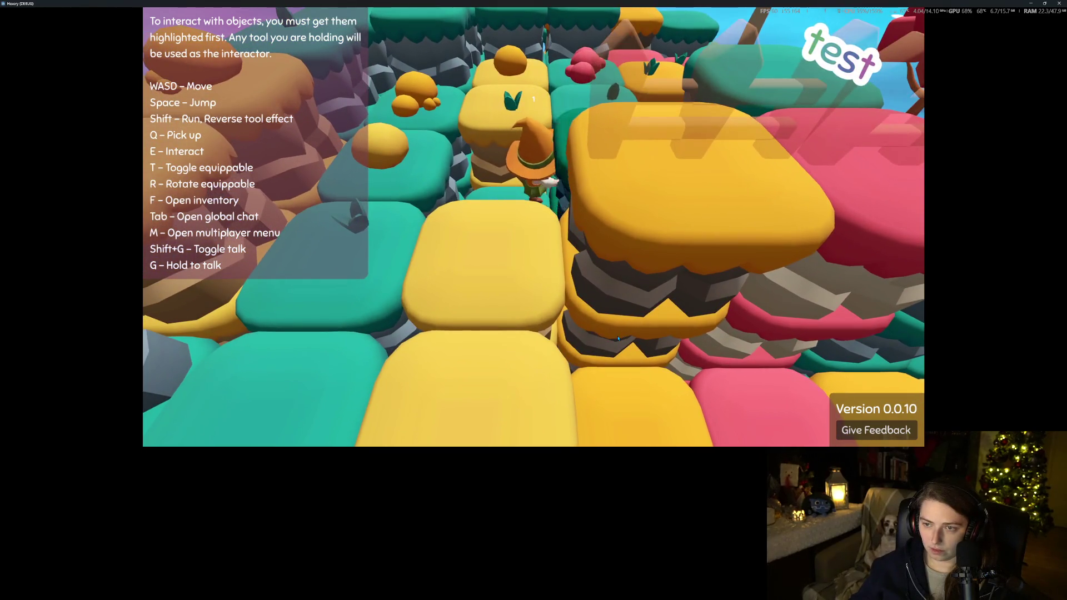
Walk the character forward across the tiles toward the table
key("w")
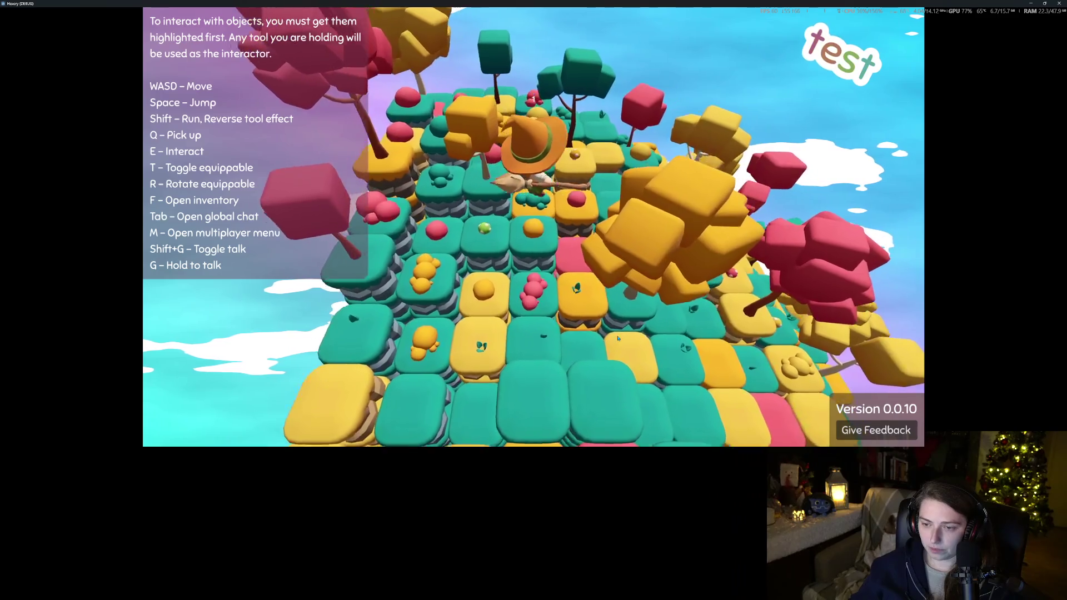
key("d")
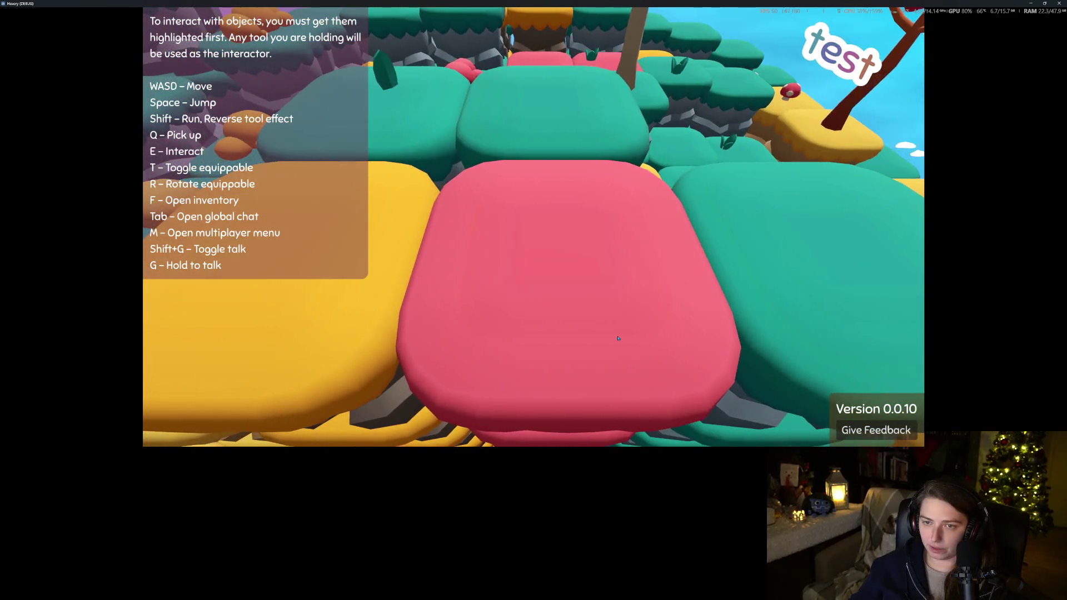
key("d")
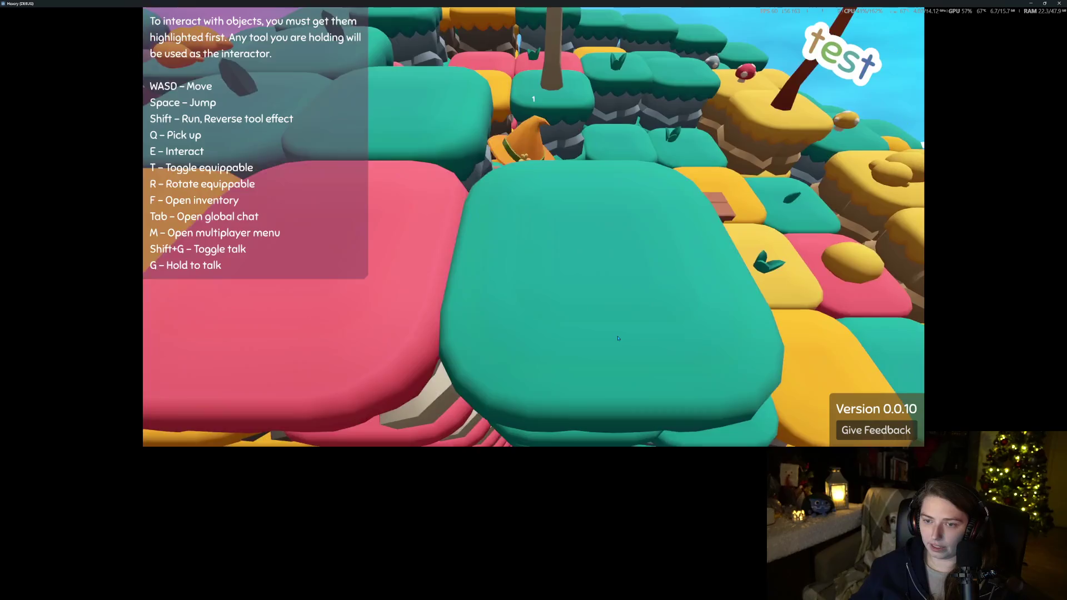
key("w")
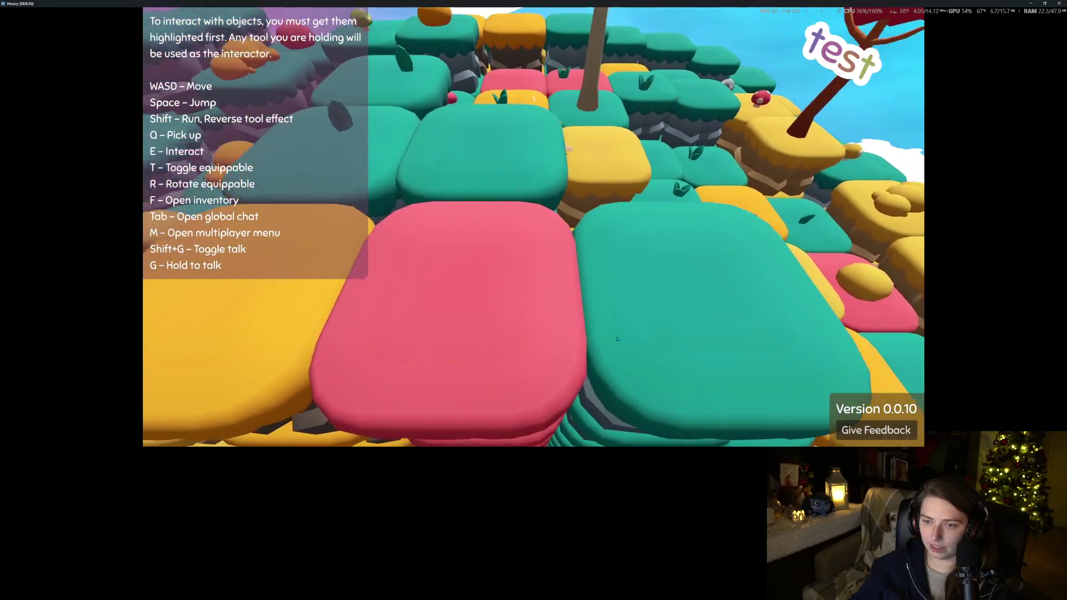
key("w")
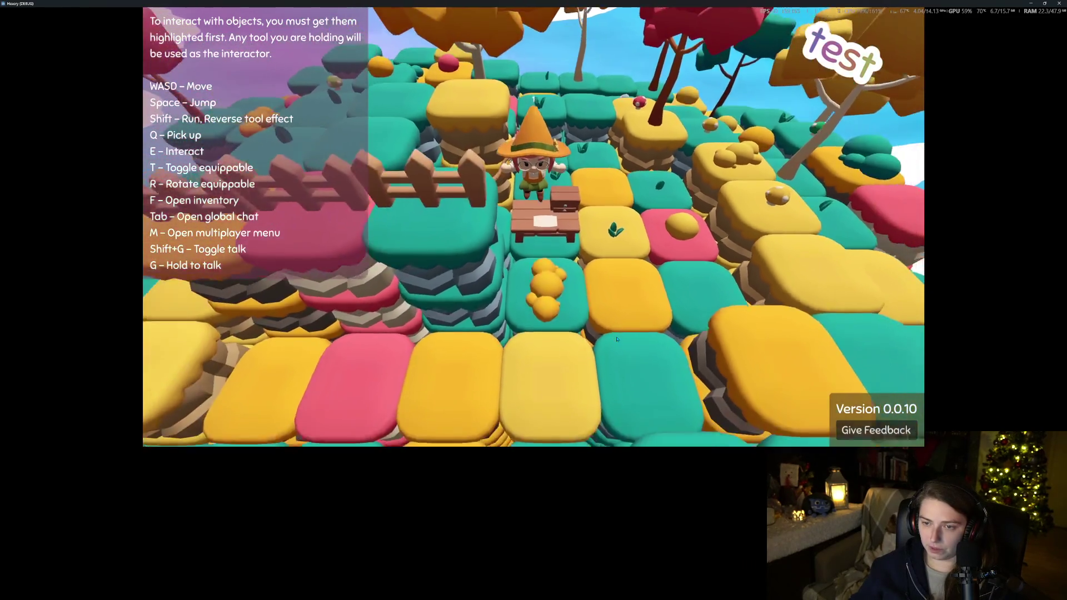
key("w")
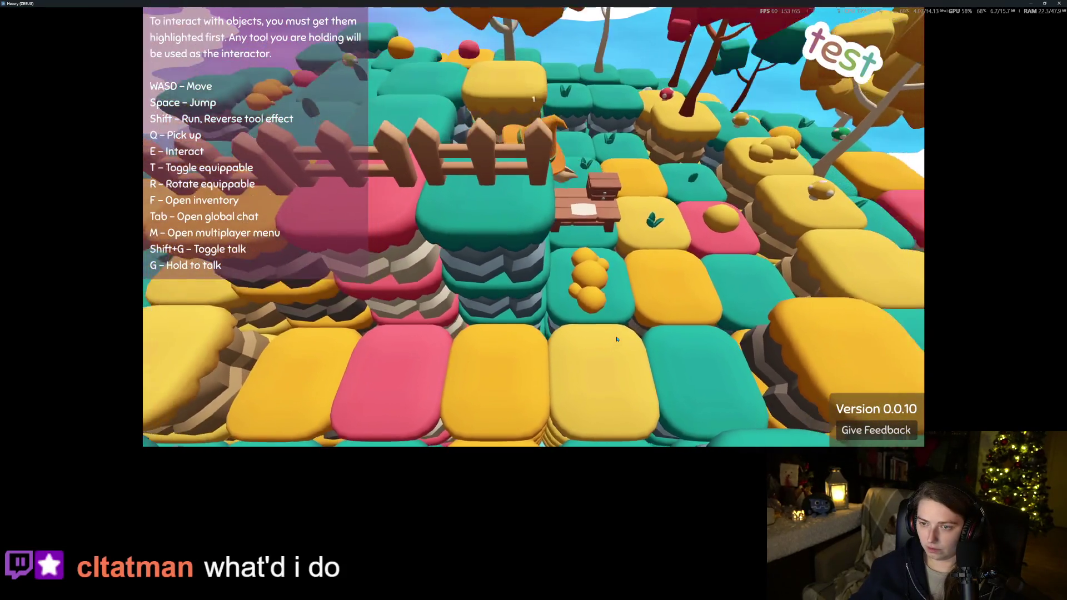
key("w")
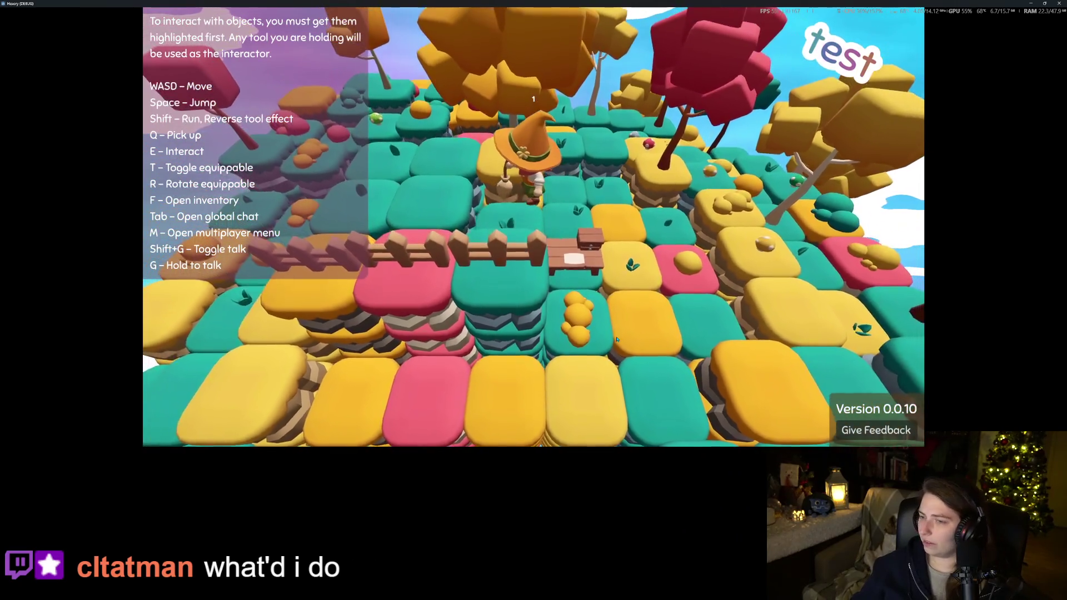
Circle the character around the table and bring it back beside it
key("d")
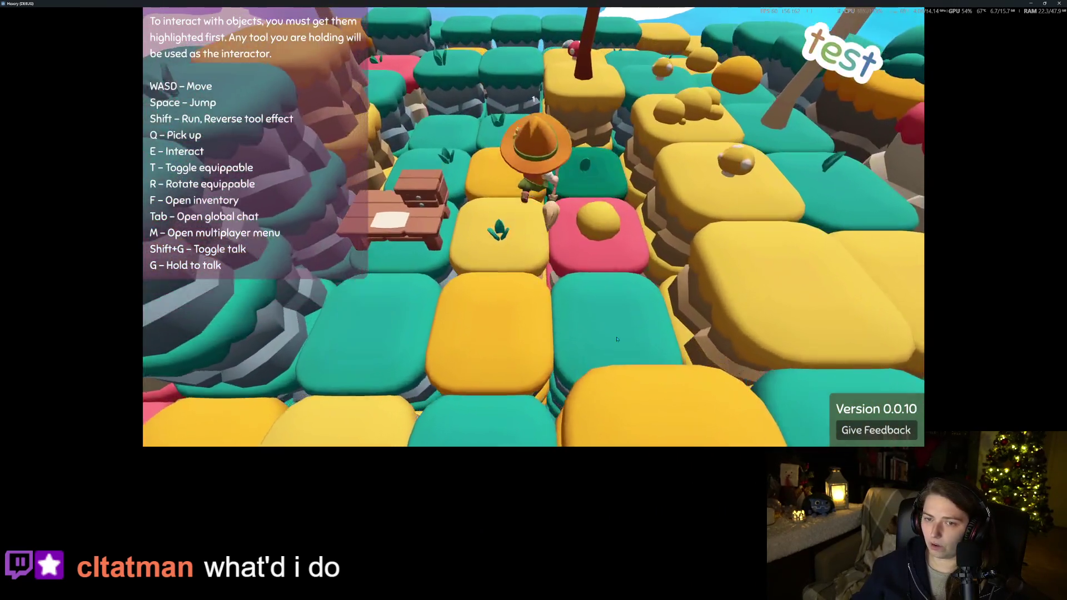
key("w")
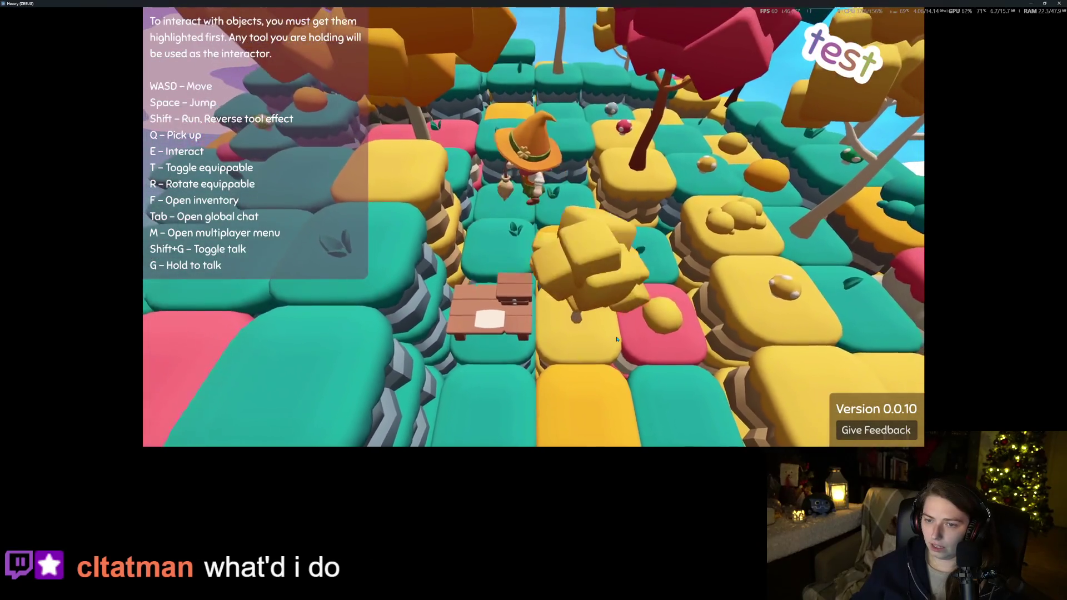
key("s")
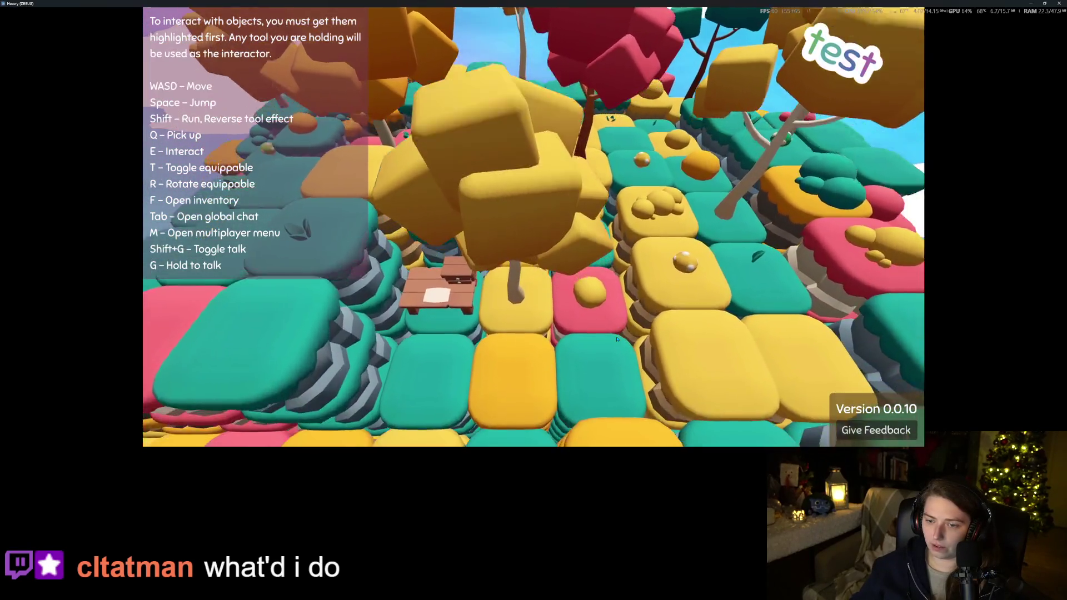
key("a")
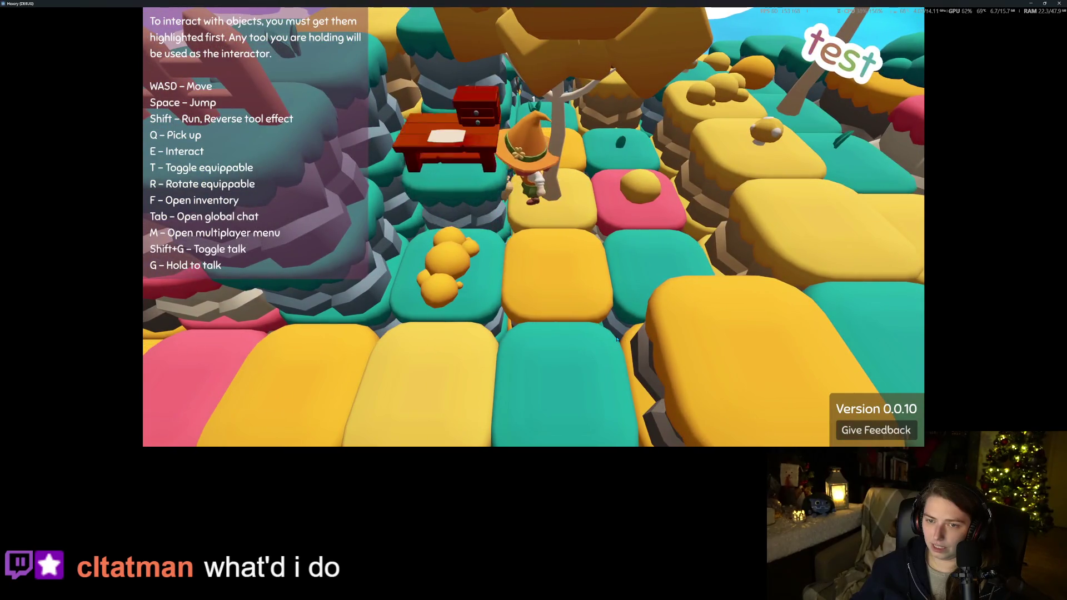
key("d")
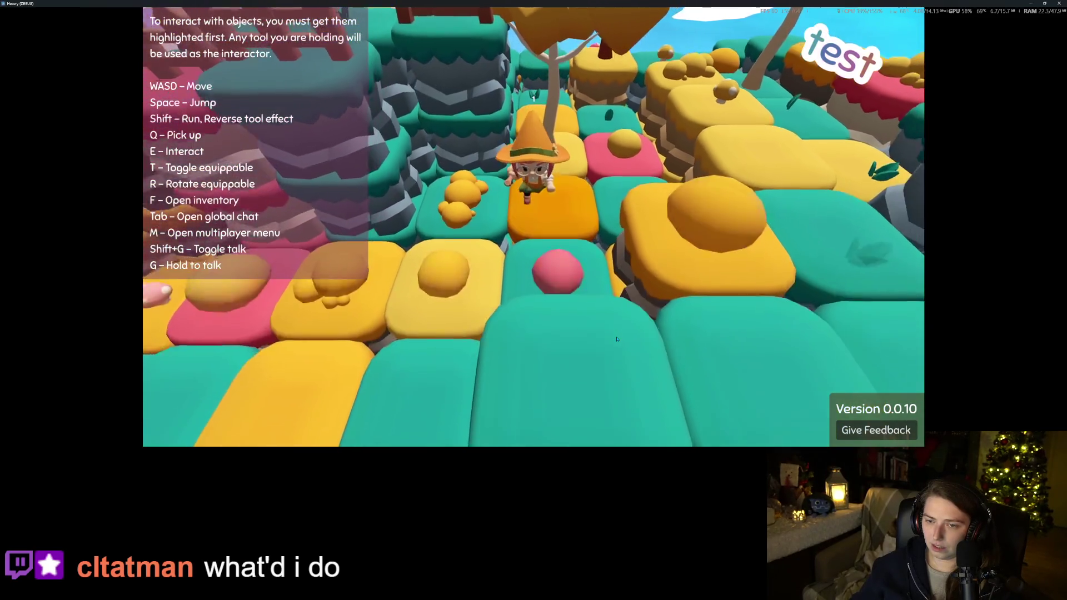
key("s")
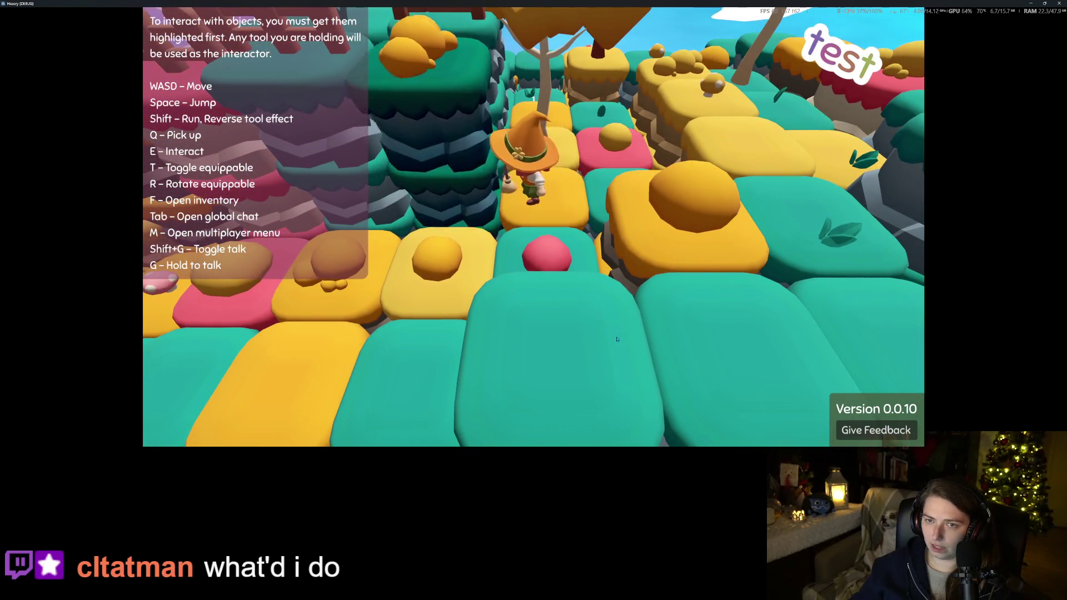
scroll(617, 339, "down", 5)
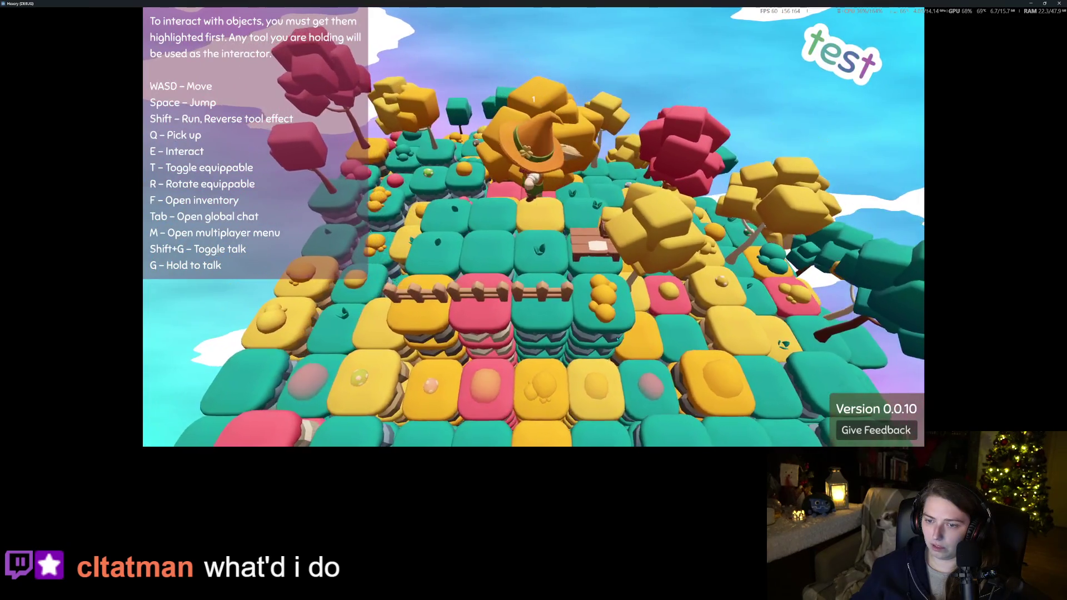
Zoom the camera and walk the character up onto the green pillar and off toward the red table
scroll(617, 339, "up", 5)
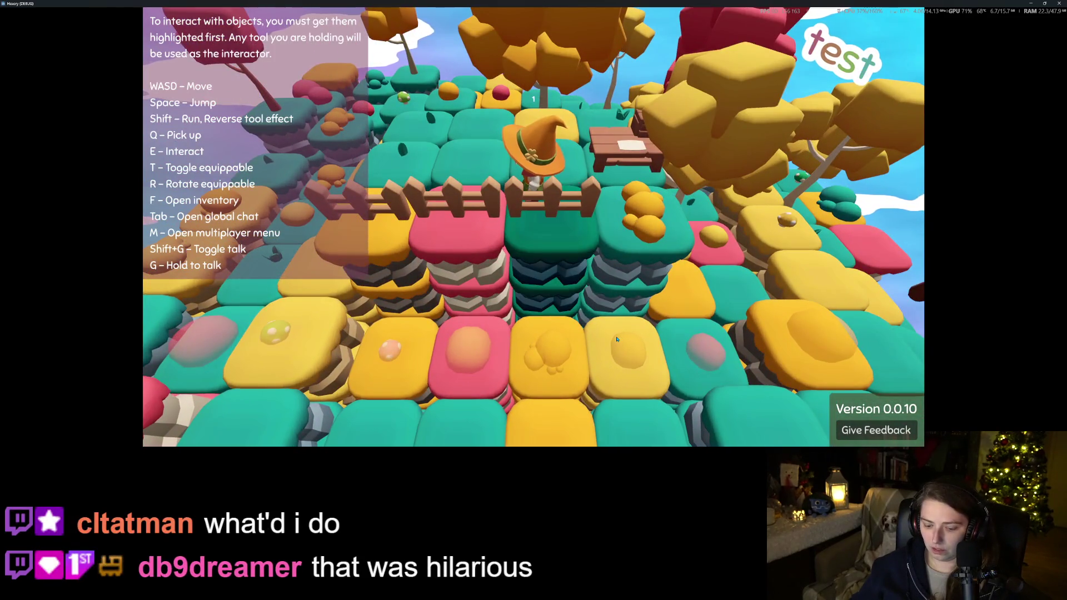
key("w")
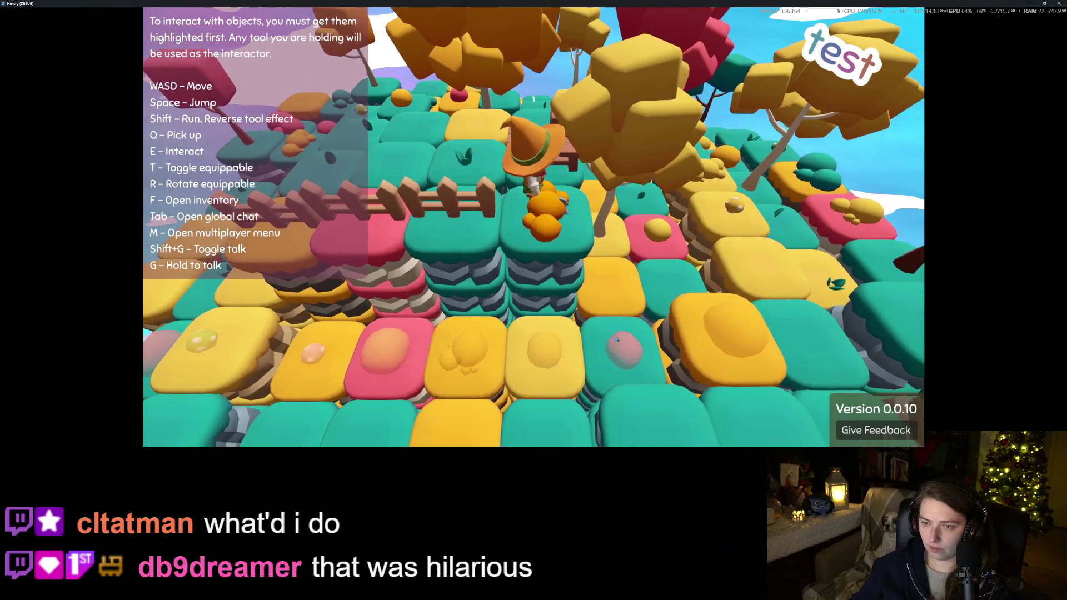
key("s")
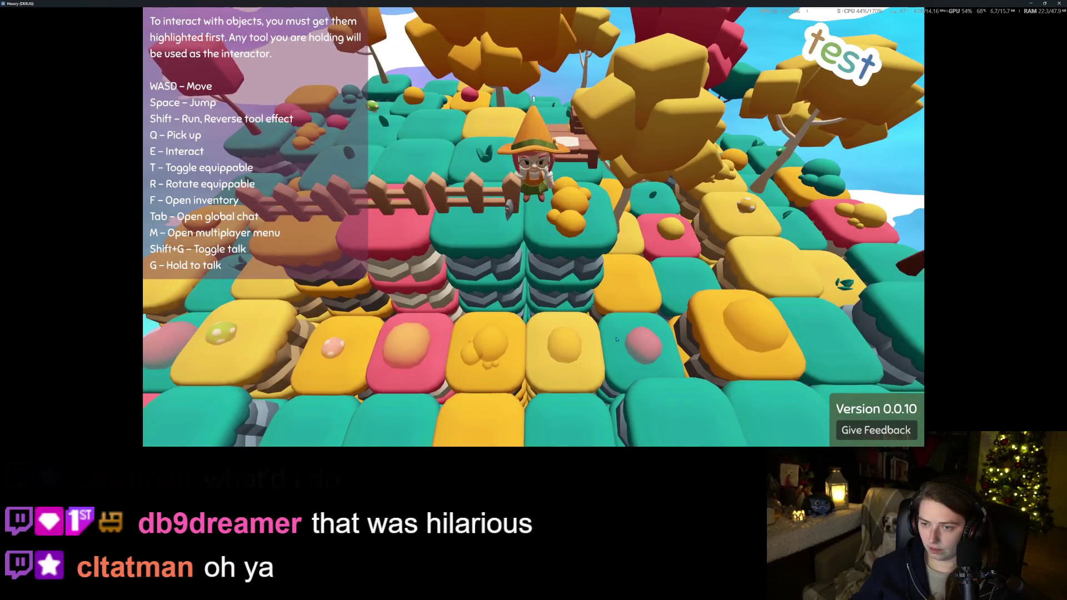
key("s")
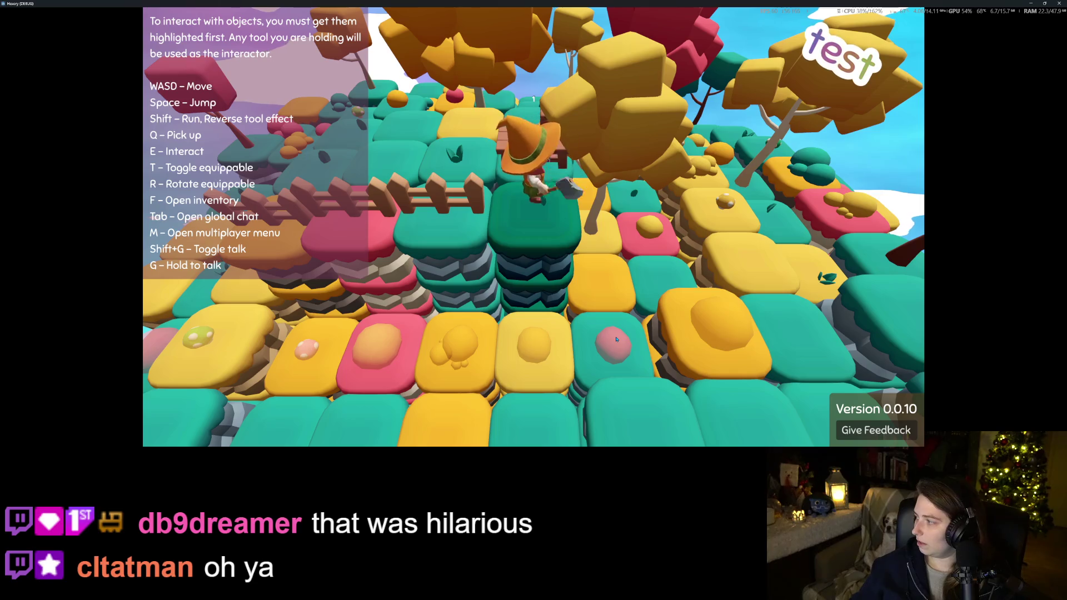
key("w")
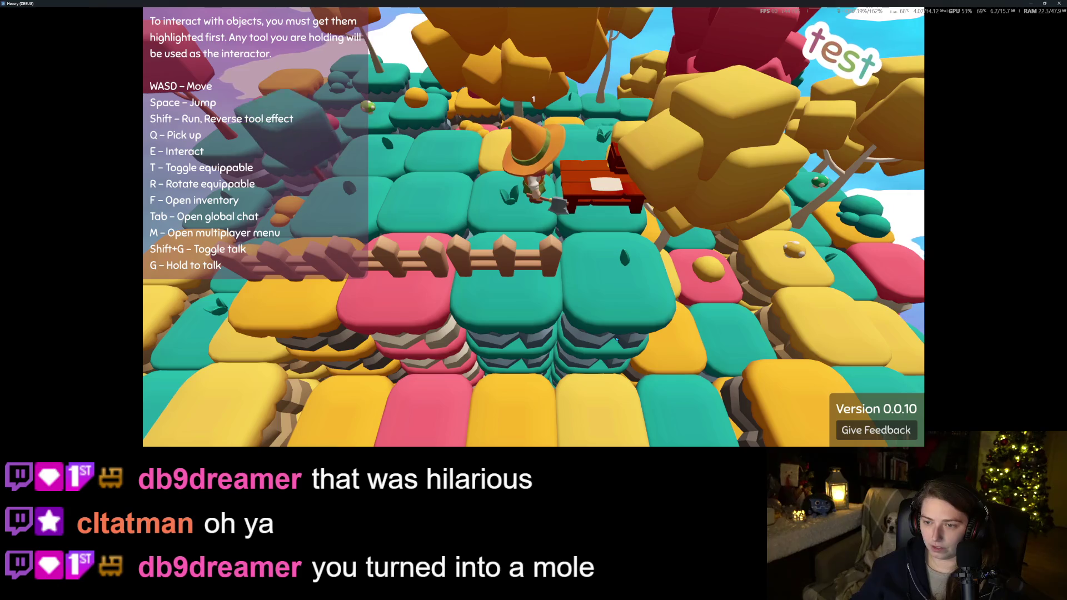
Walk back behind the fence, bring up the player inventory and select the desk
key("s")
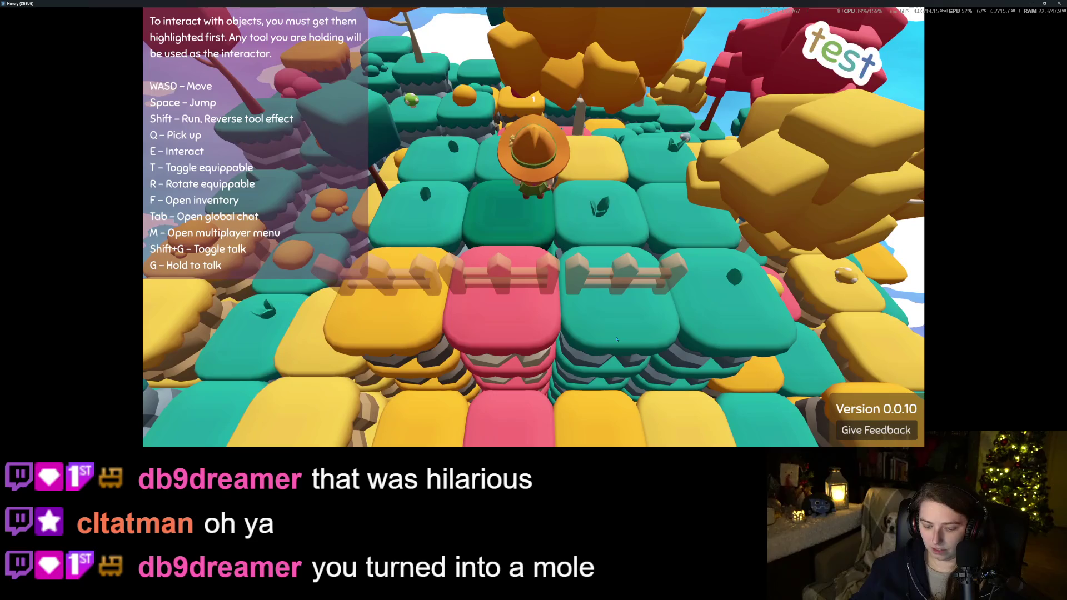
key("f")
left_click(620, 287)
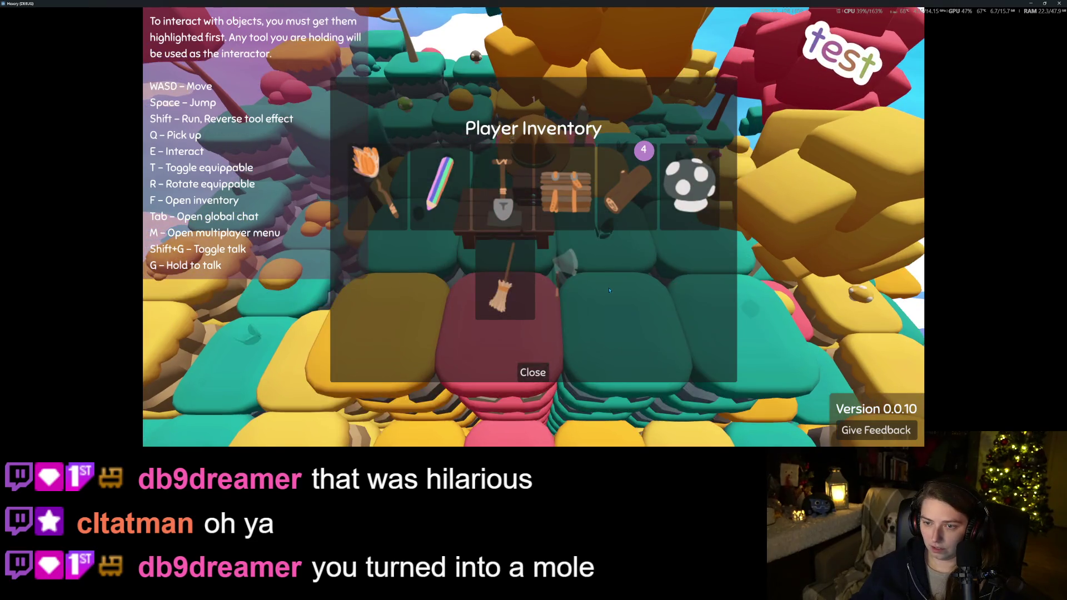
Place the desk beside the fence, pick it back up, and place it again
left_click(529, 372)
key("a")
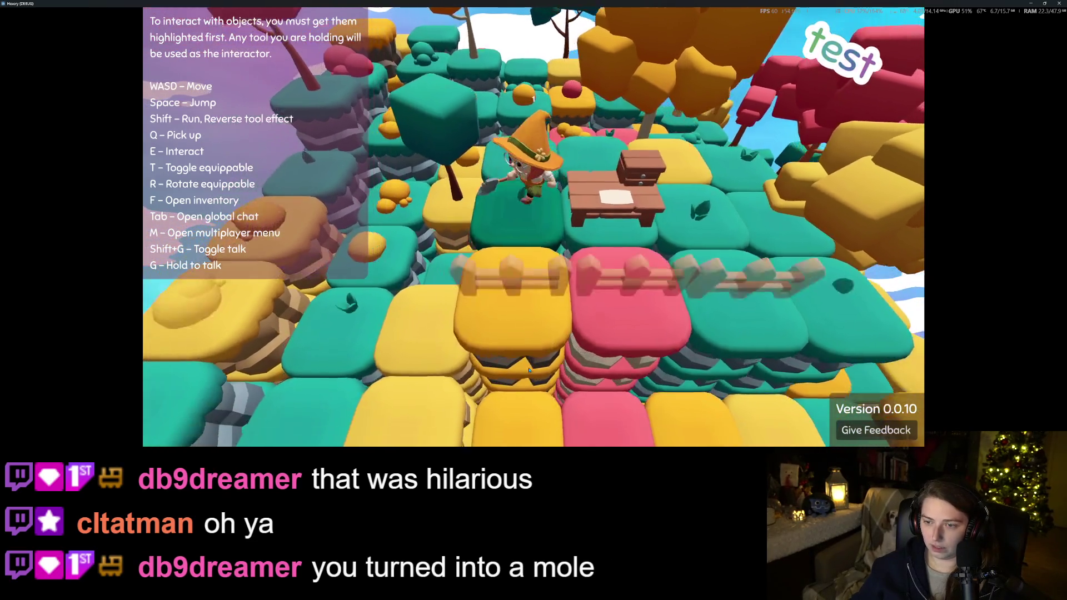
key("q")
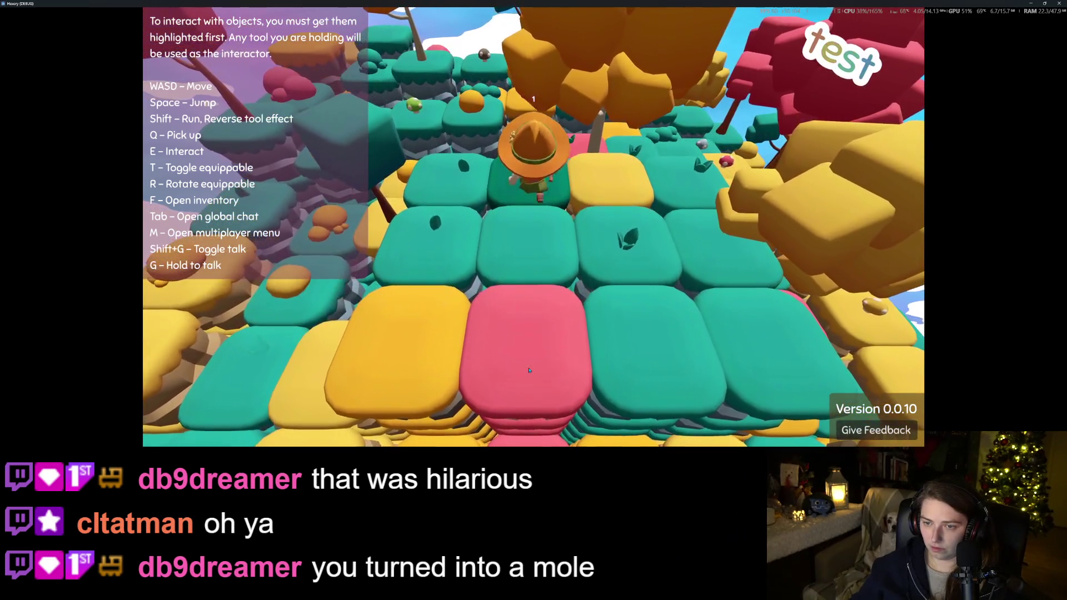
key("f")
left_click(583, 310)
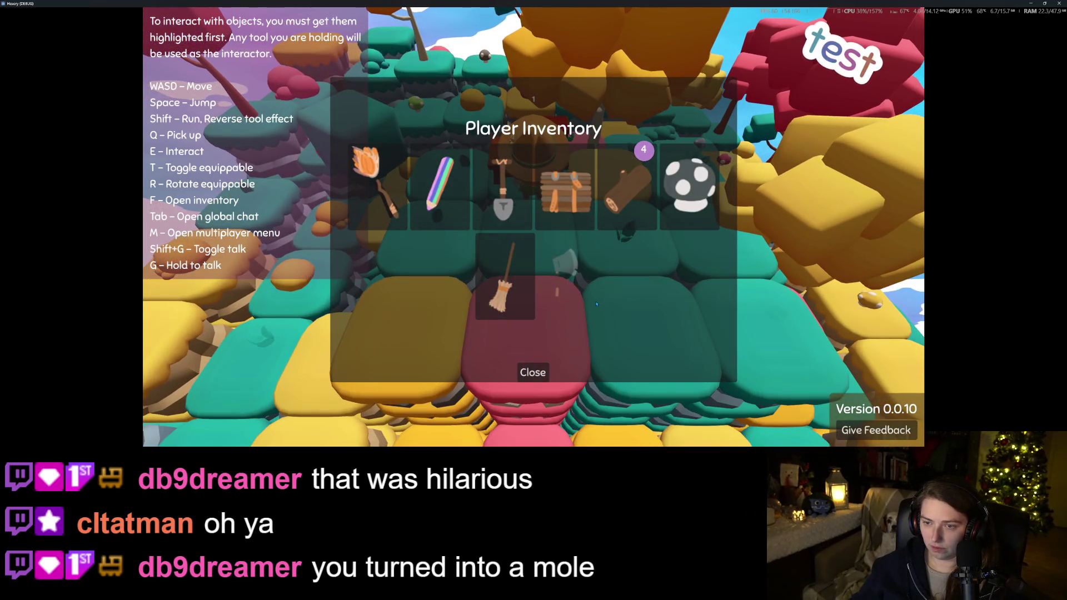
key("f")
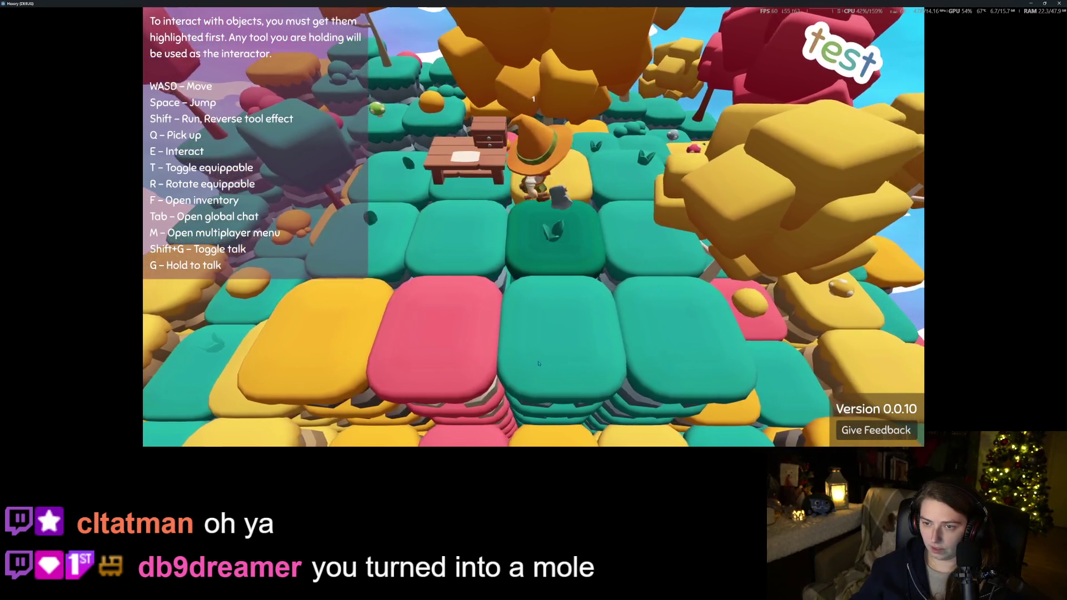
Open and close the inventory again, then walk the character around the hex tiles
key("f")
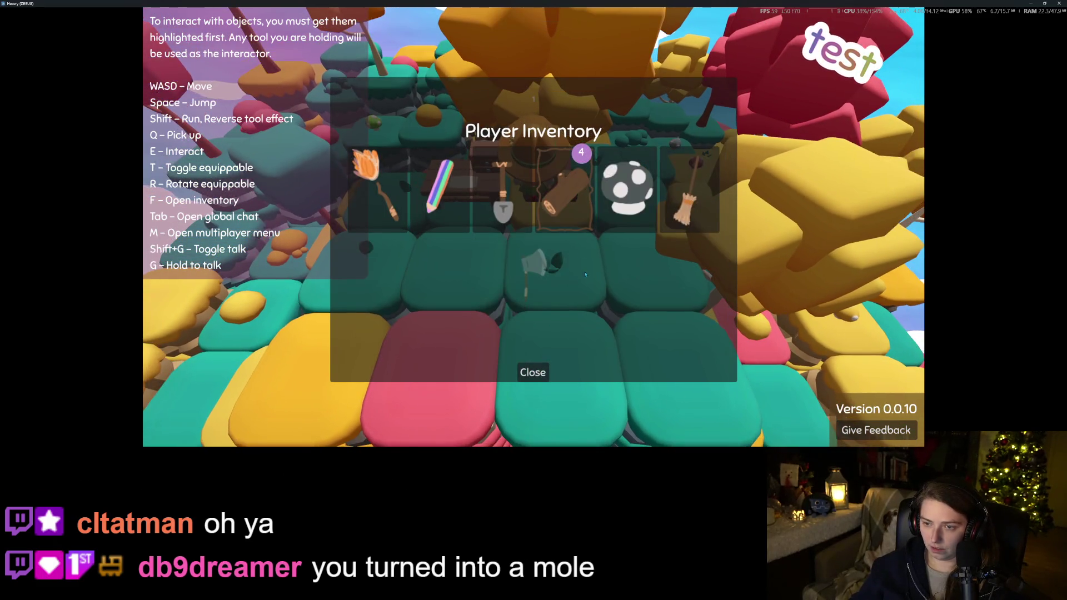
left_click(532, 373)
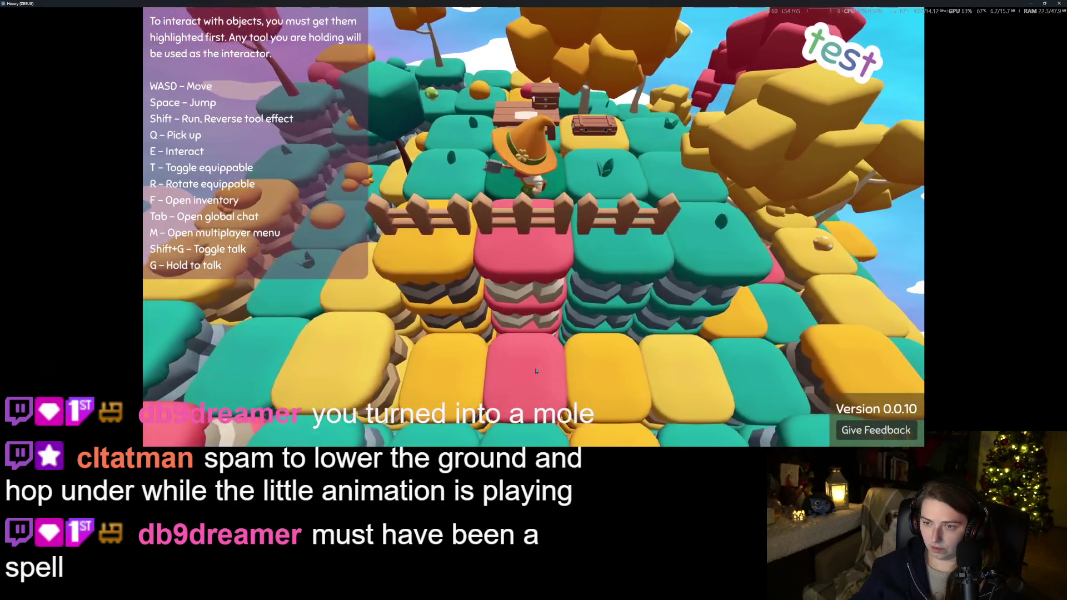
key("a")
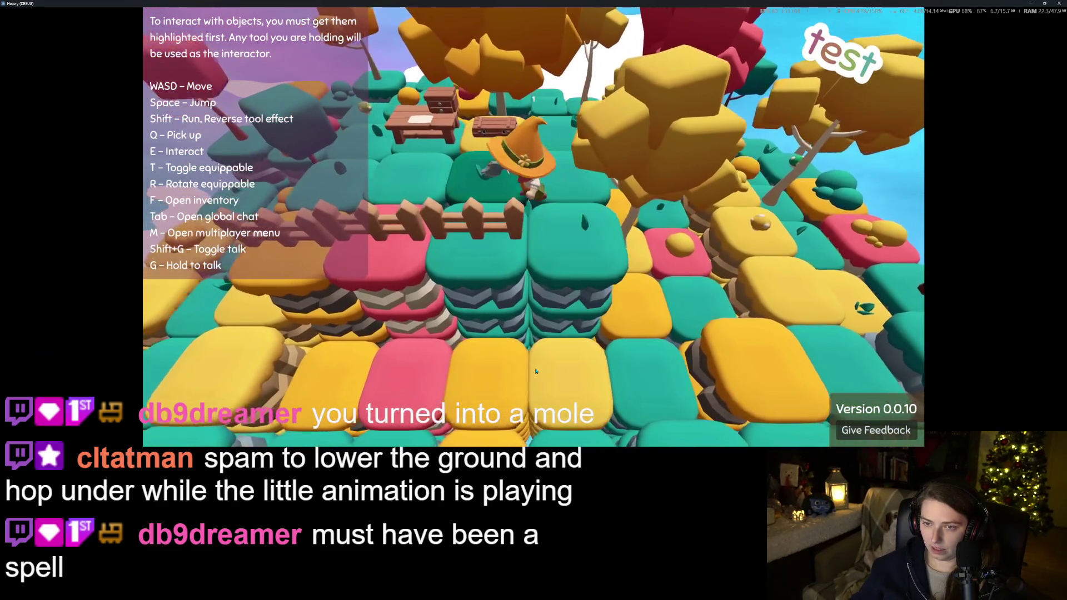
key("w")
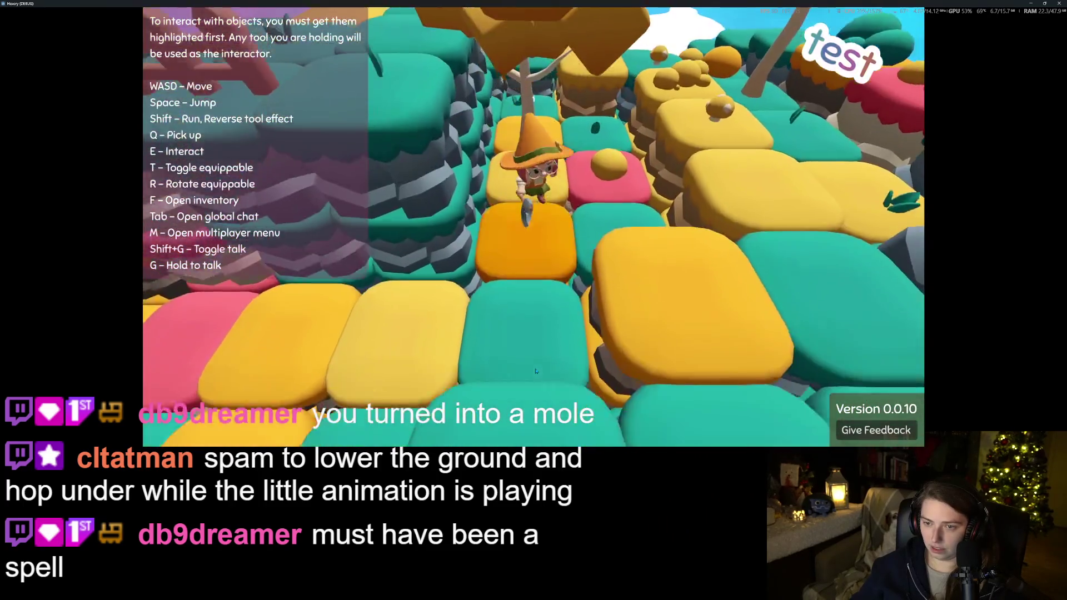
key("s")
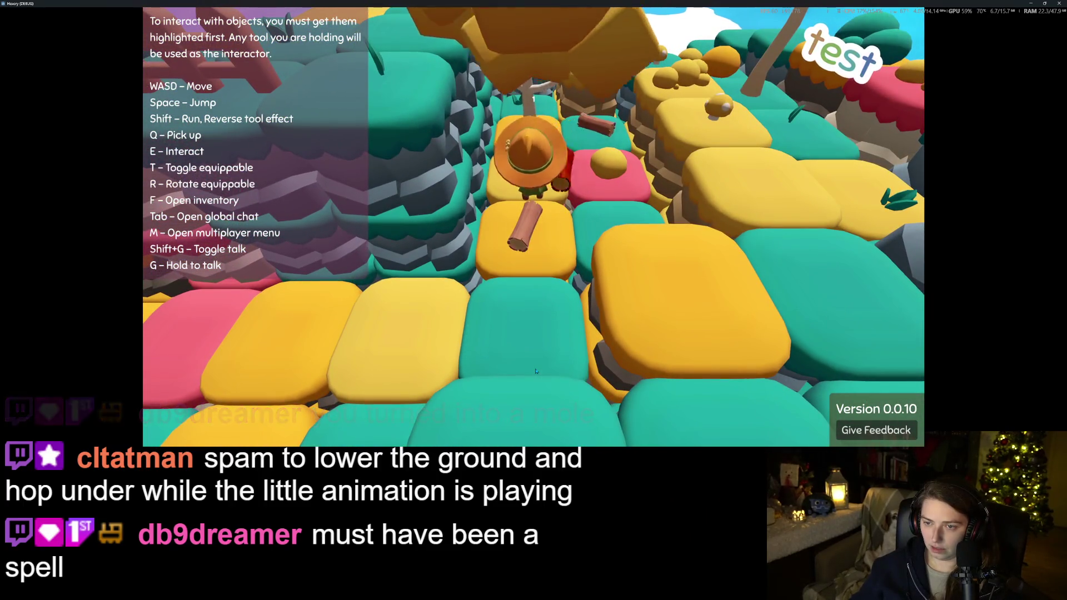
key("w")
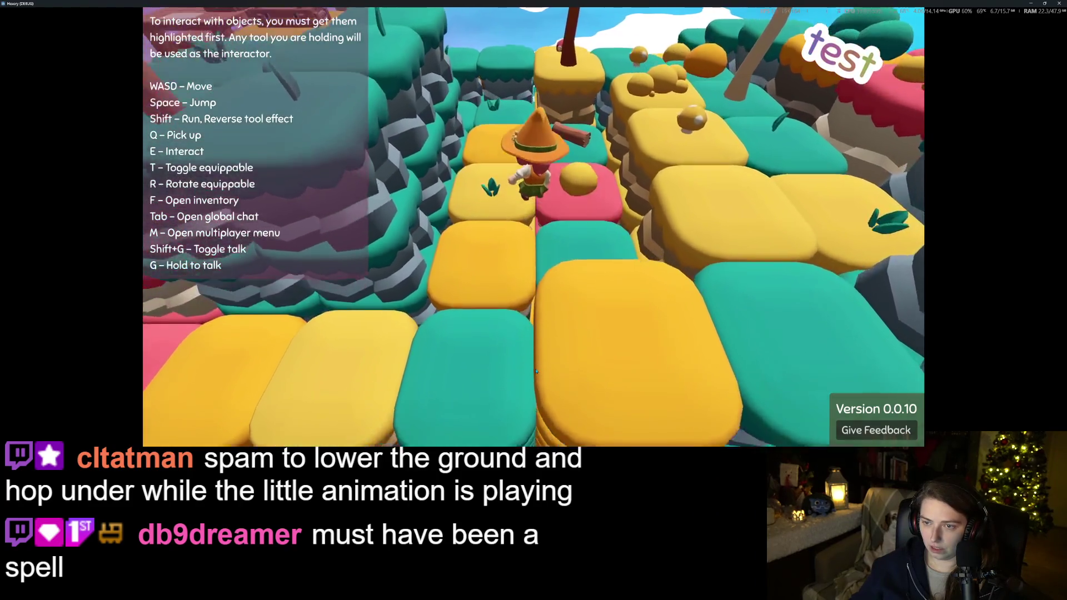
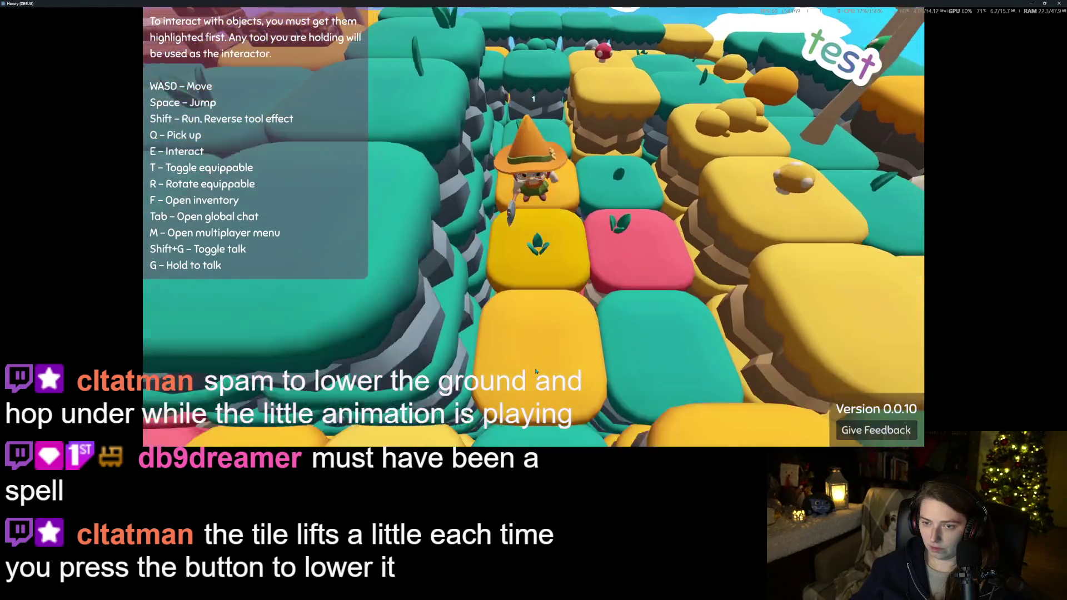
Craft two batches of wooden planks from logs to get a stack of 4 planks
key("e")
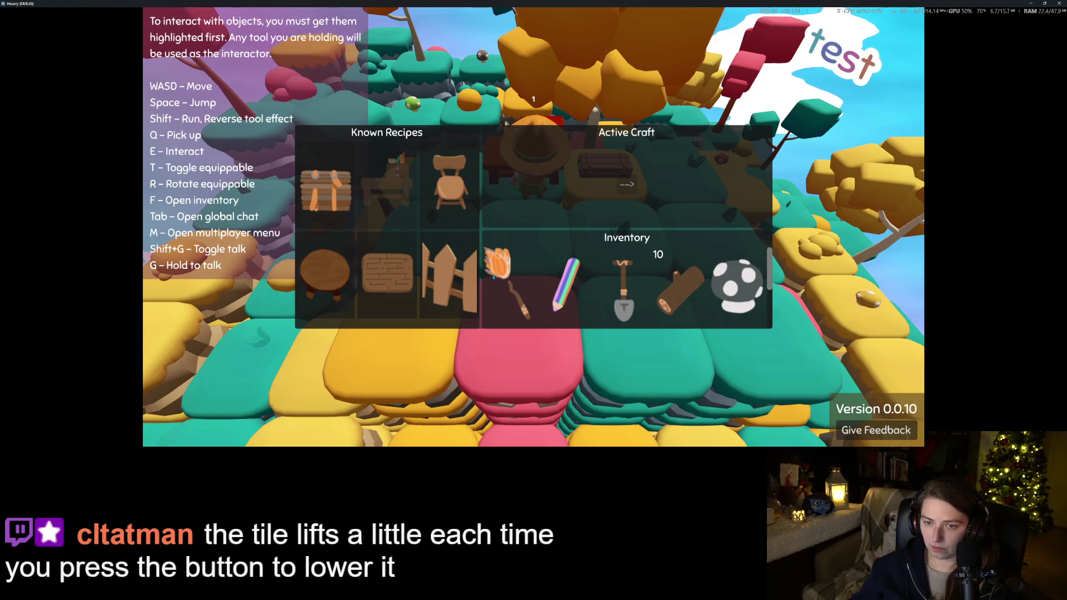
left_click(453, 275)
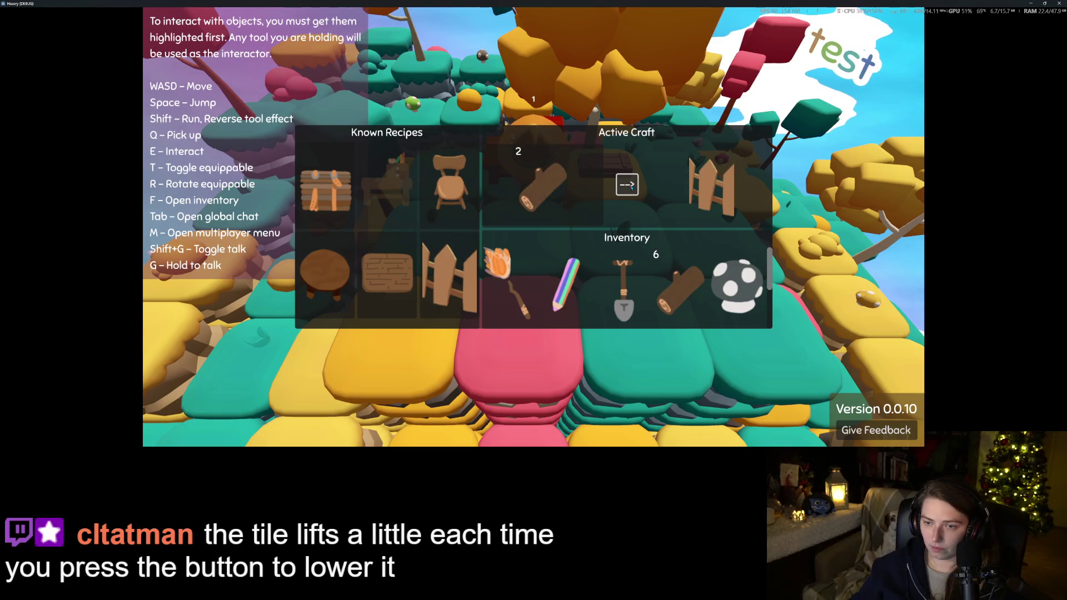
scroll(663, 283, "down", 2)
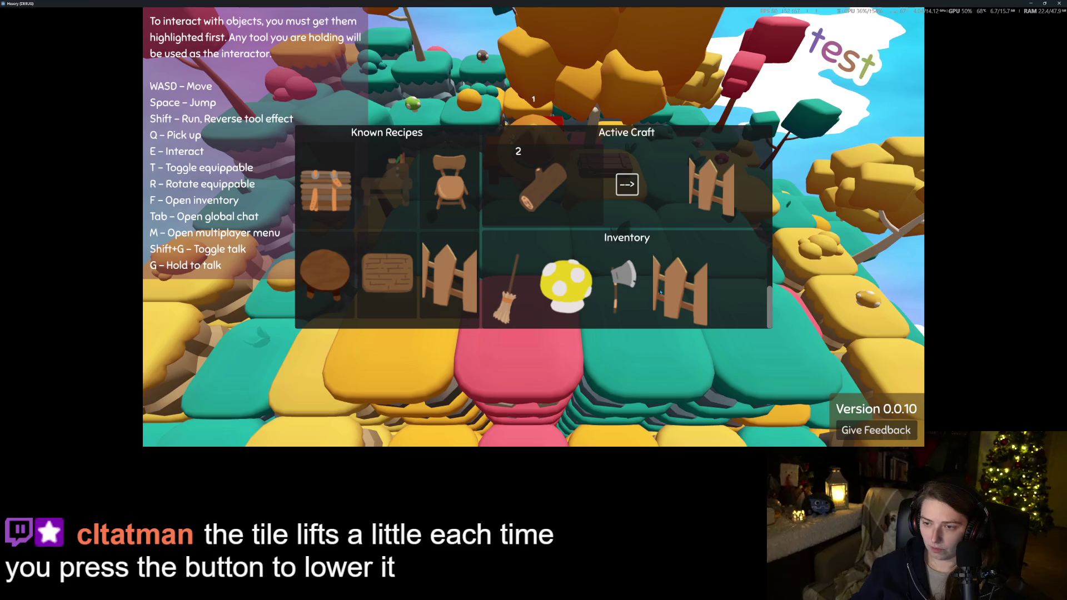
left_click(388, 275)
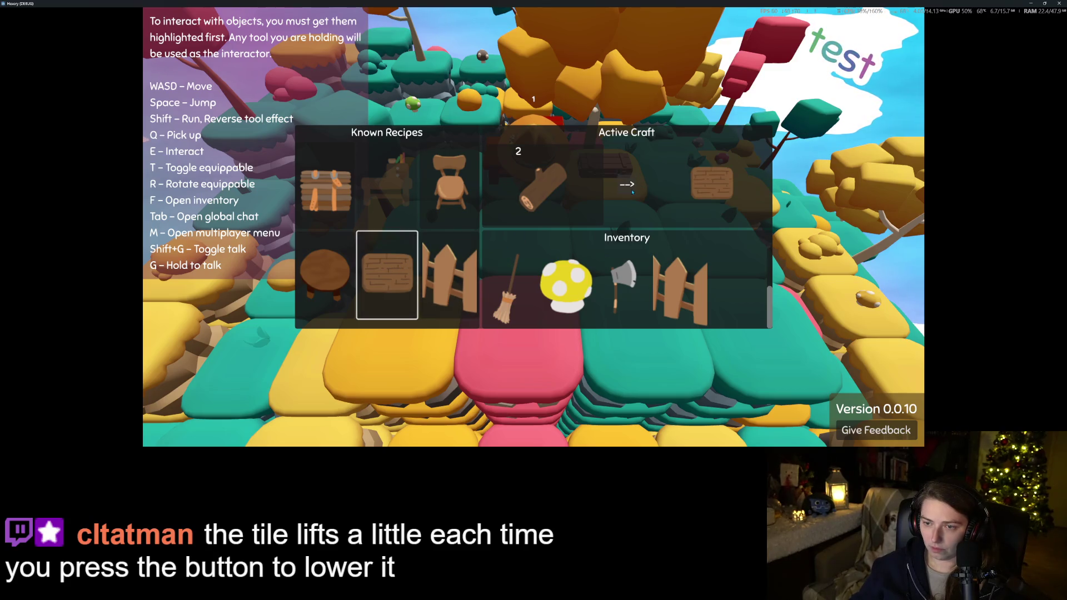
left_click(631, 189)
left_click(631, 189)
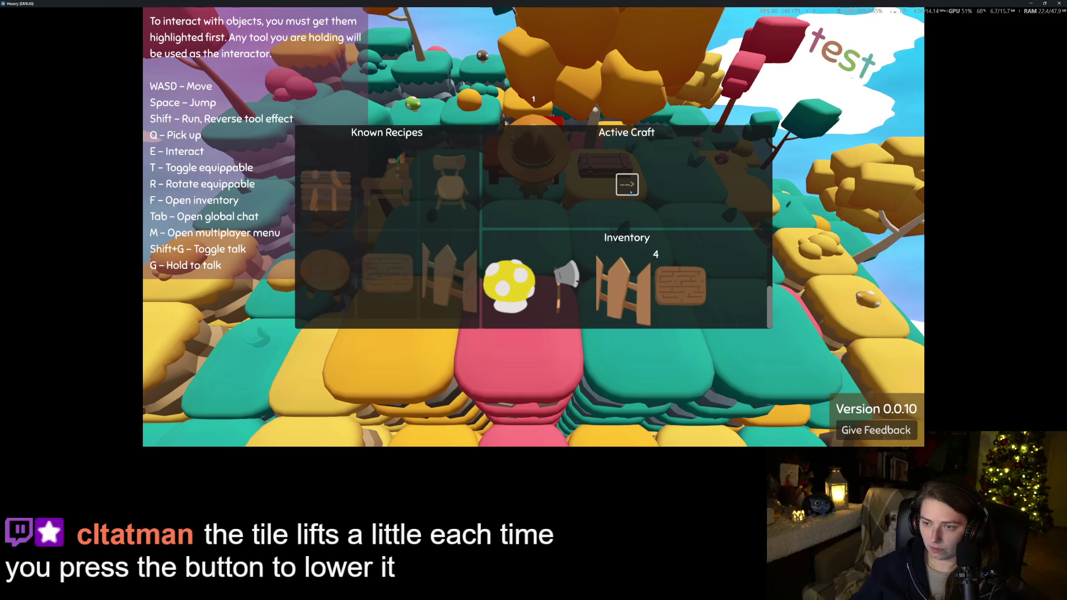
key("Escape")
key("s")
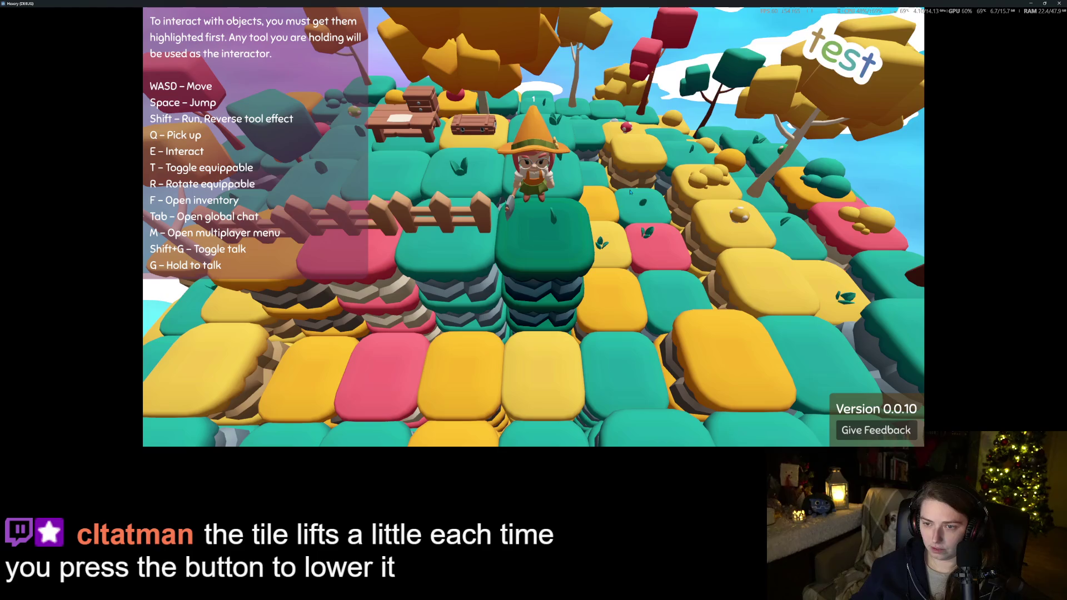
Place the crafted wooden fence in the world
key("f")
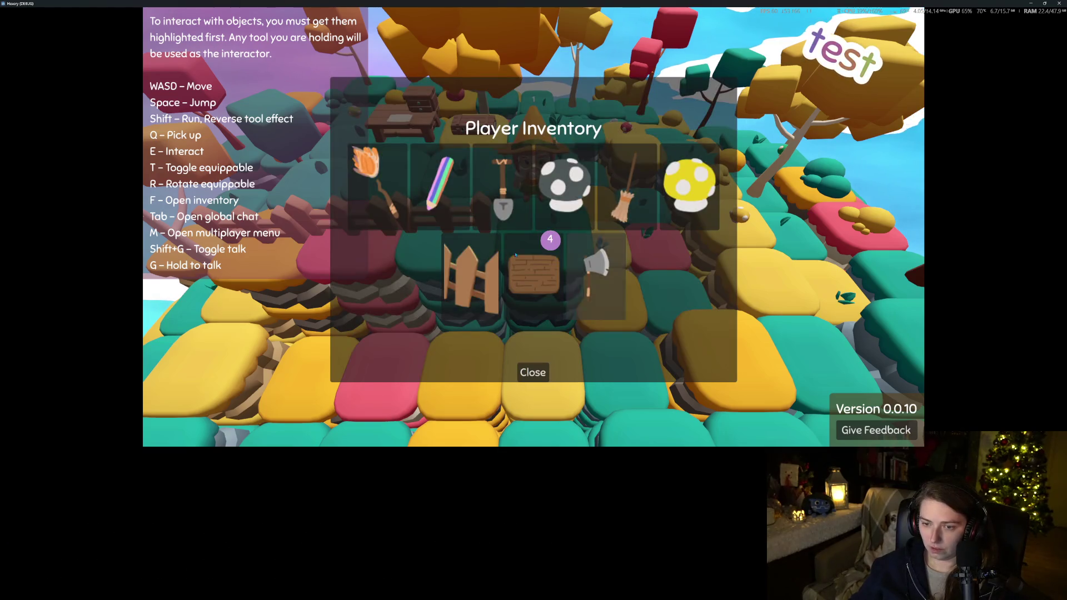
left_click(475, 282)
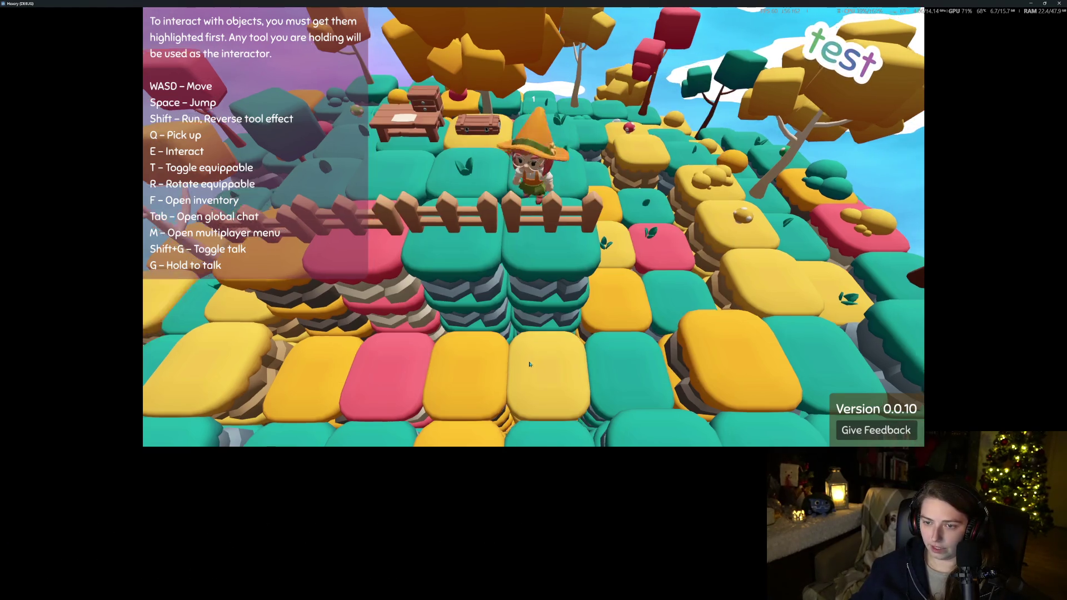
key("a")
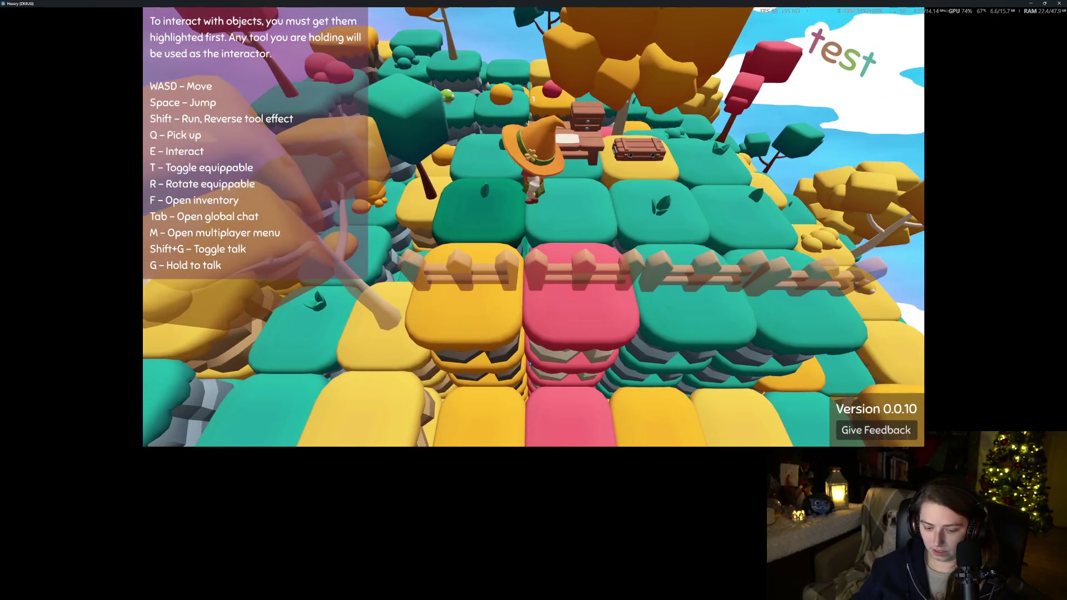
Lay four wooden plank floor tiles beside the tables
key("f")
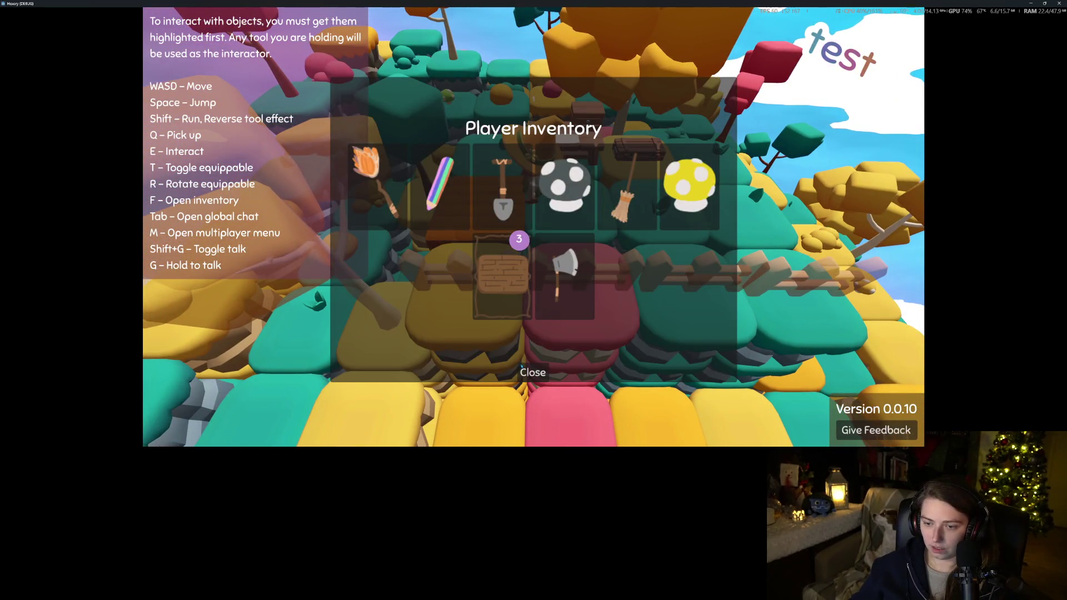
left_click(521, 367)
key("f")
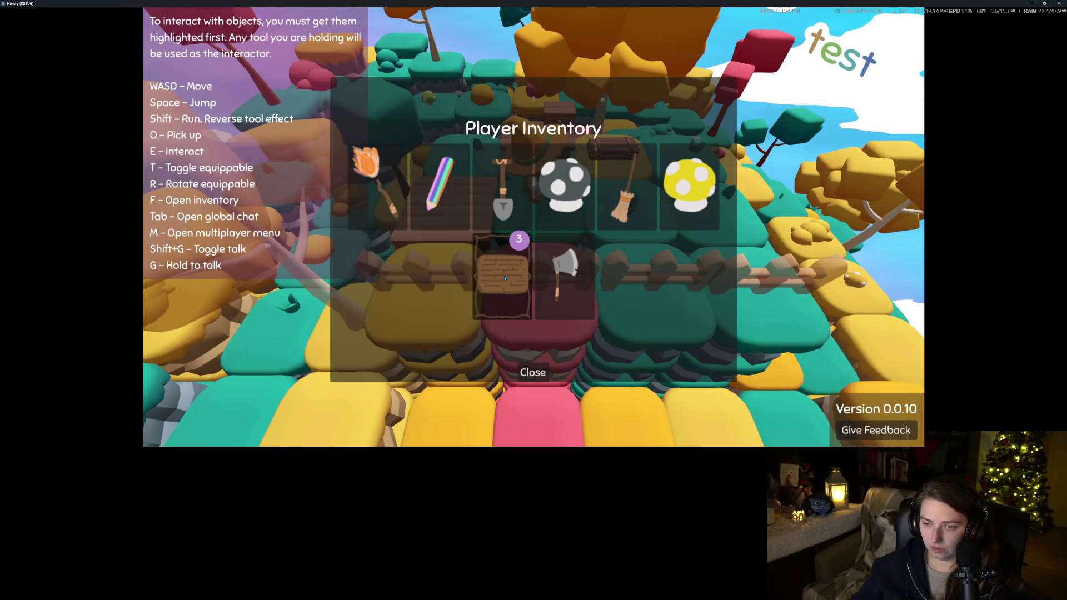
left_click(525, 372)
key("f")
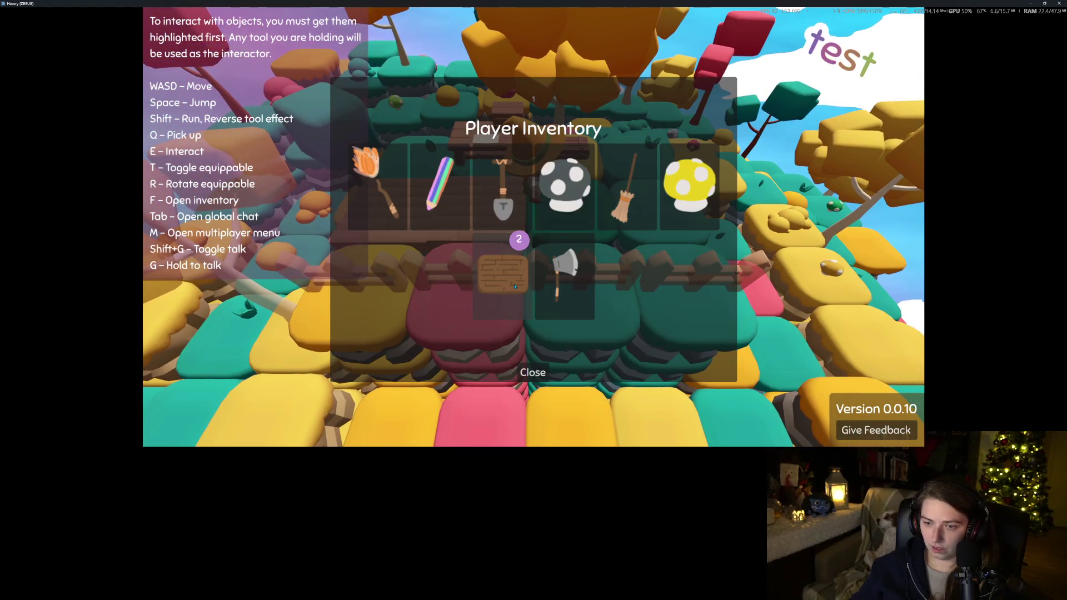
left_click(531, 373)
key("f")
left_click(531, 373)
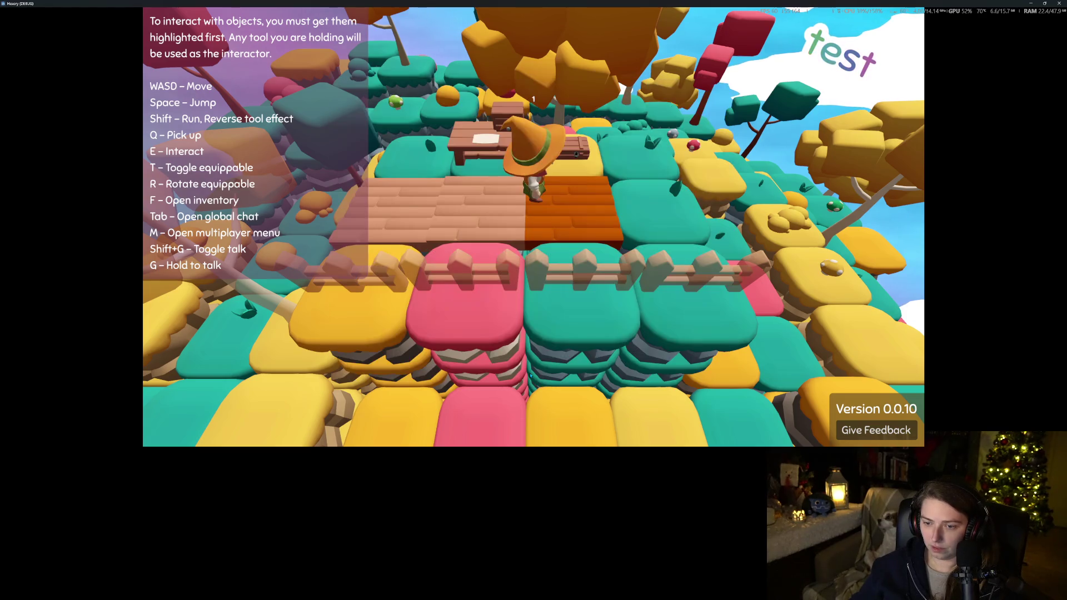
Equip the axe from the player inventory and step off the plank floor
key("f")
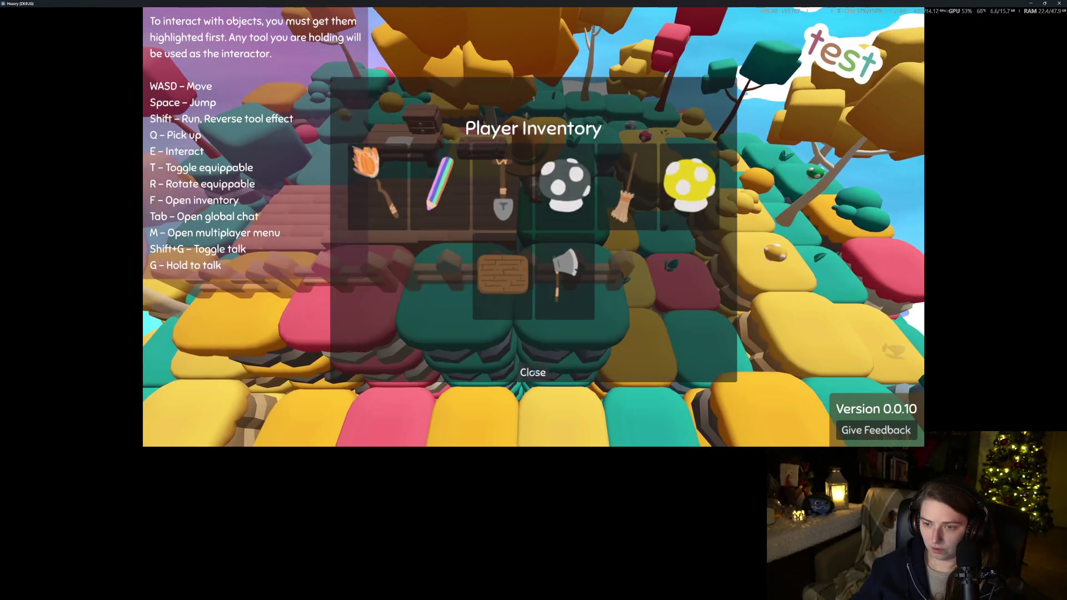
left_click(507, 290)
left_click(526, 367)
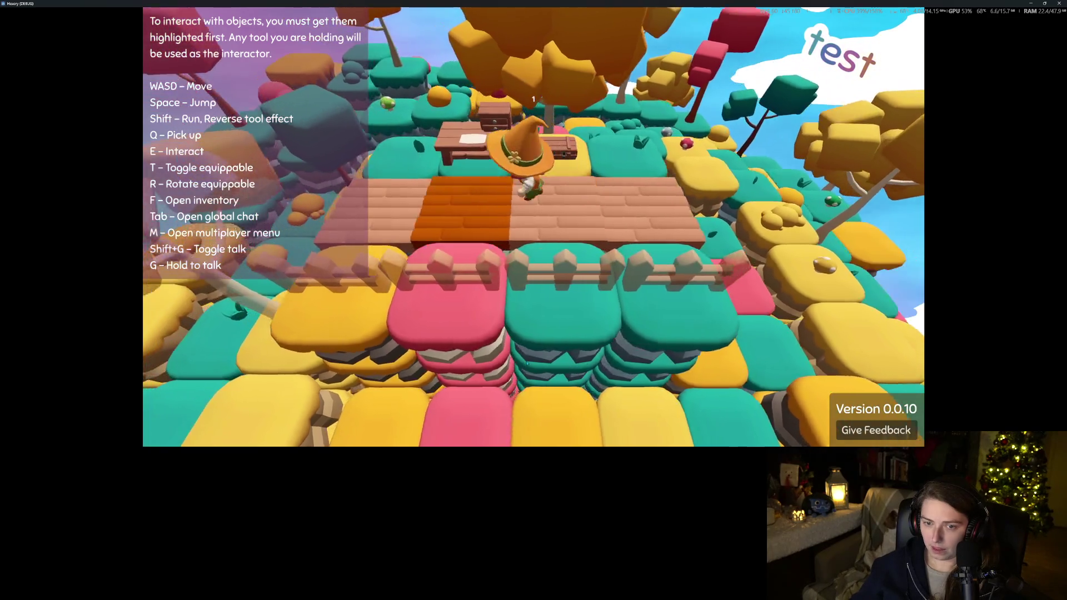
key("a")
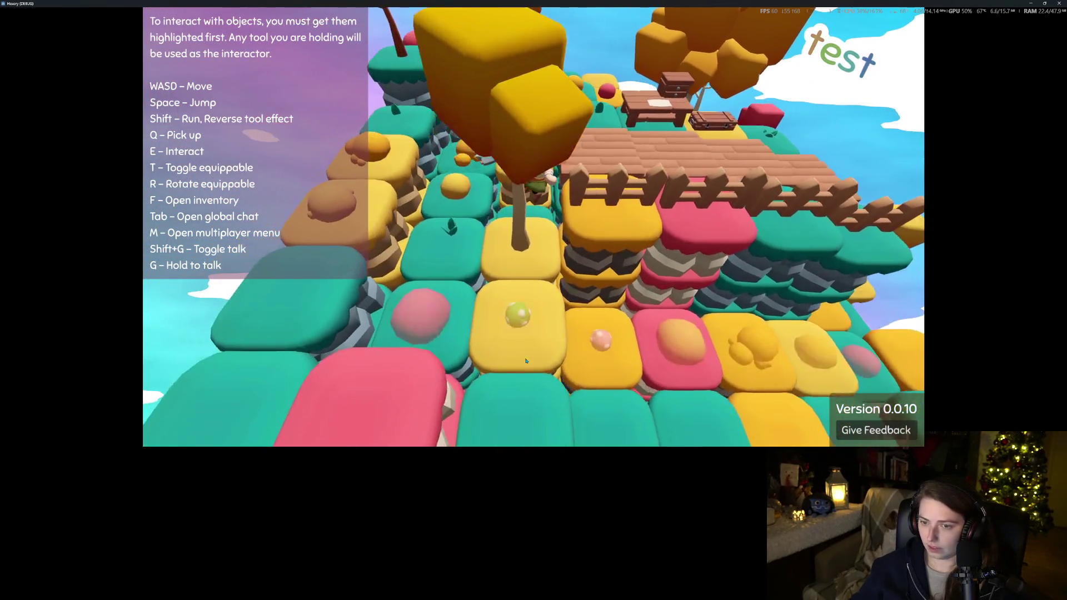
key("d")
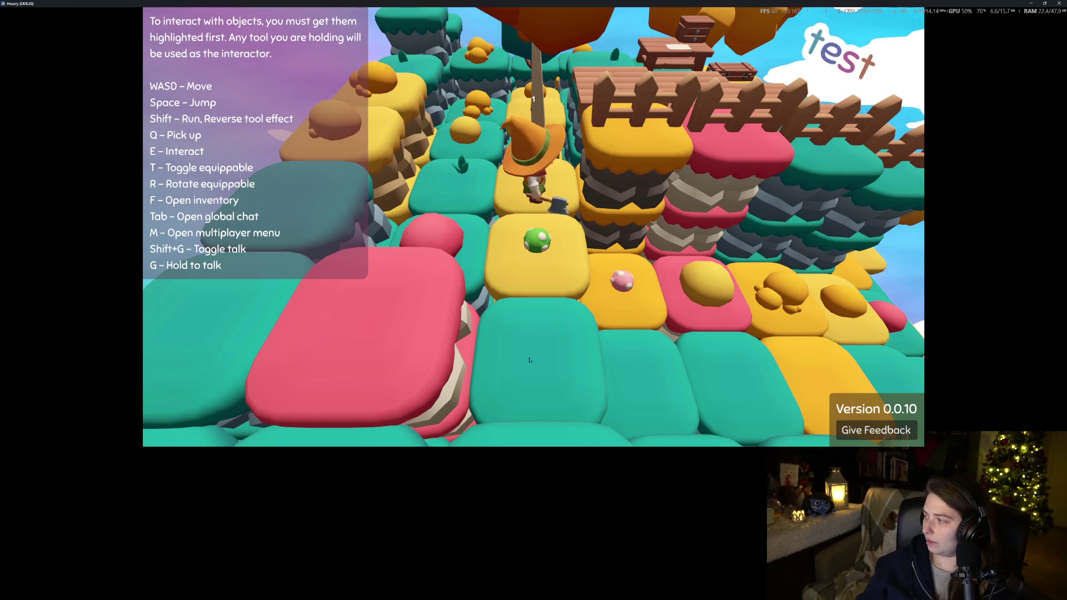
key("a")
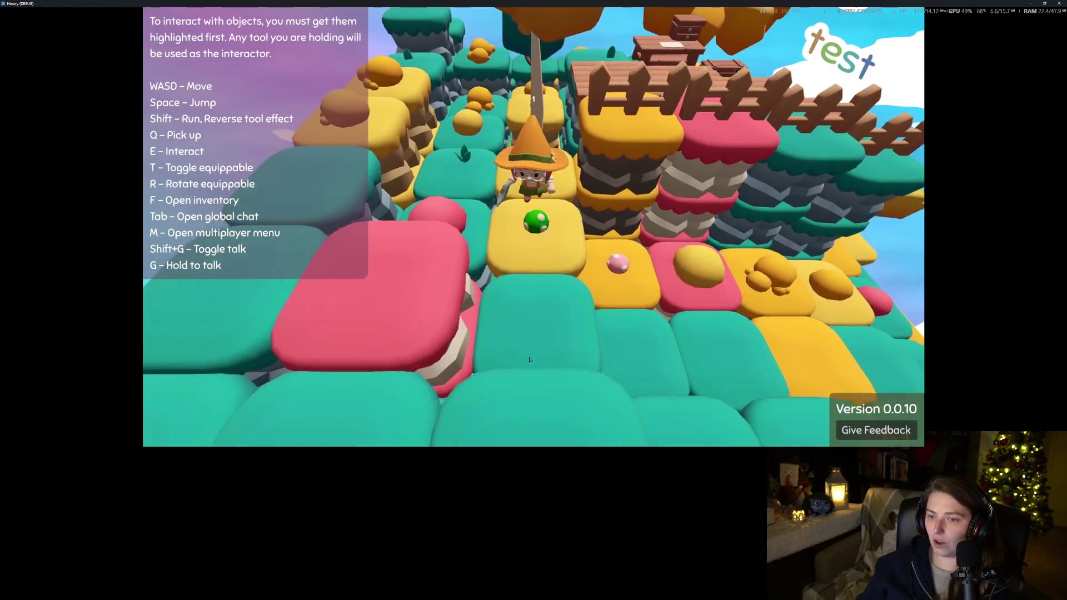
key("s")
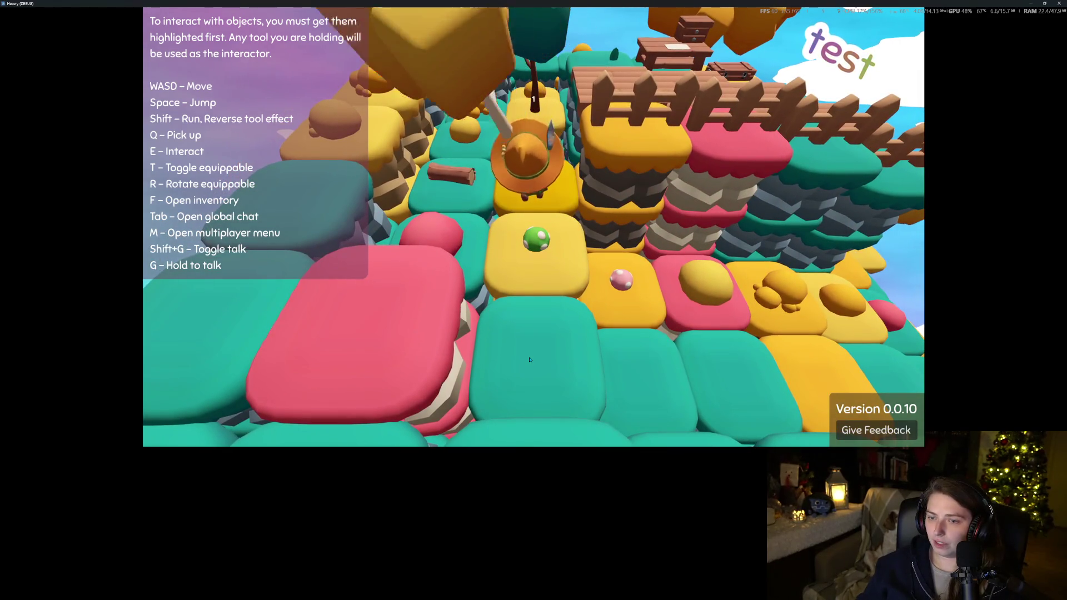
key("w")
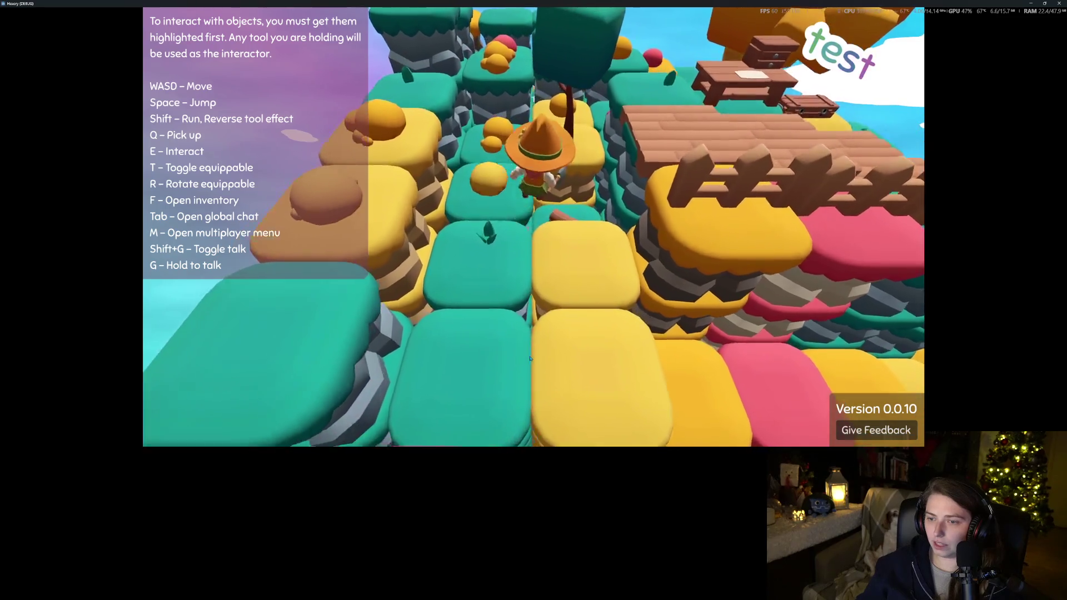
key("q")
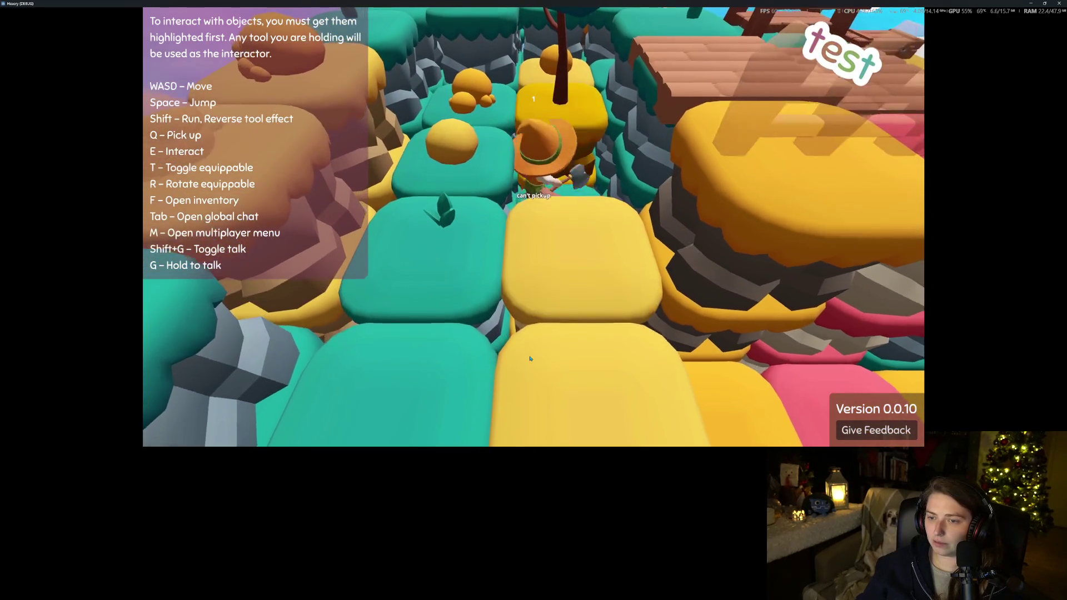
key("w")
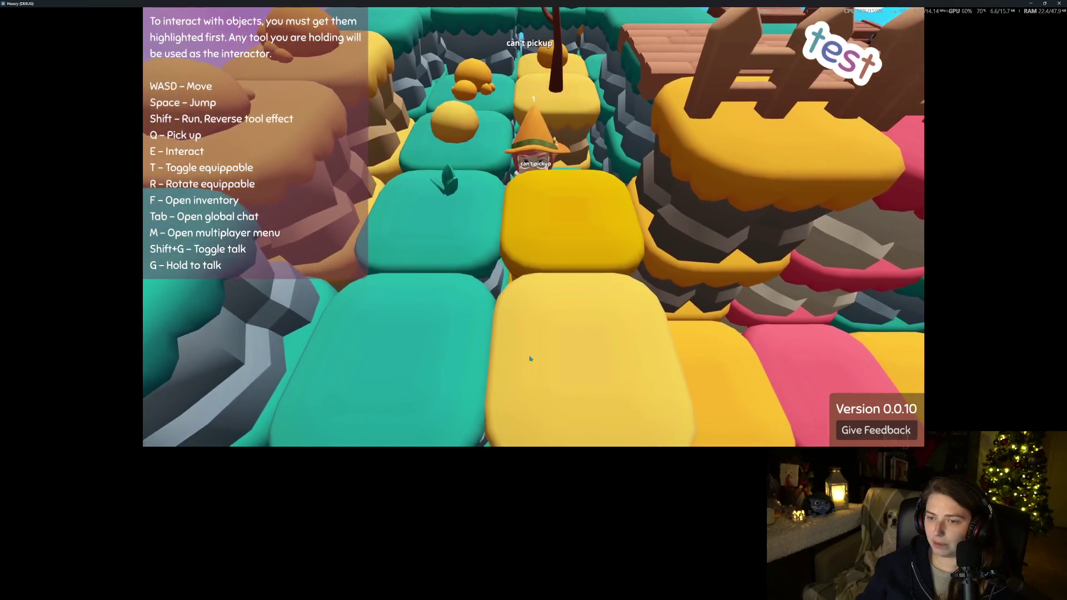
scroll(530, 358, "down", 5)
scroll(530, 358, "up", 5)
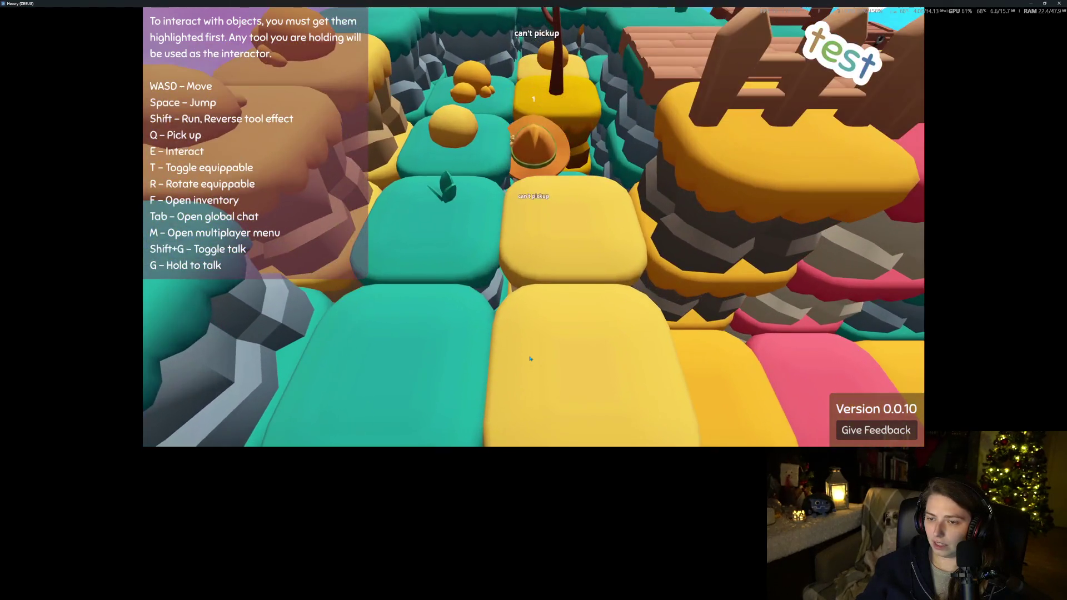
scroll(530, 359, "down", 5)
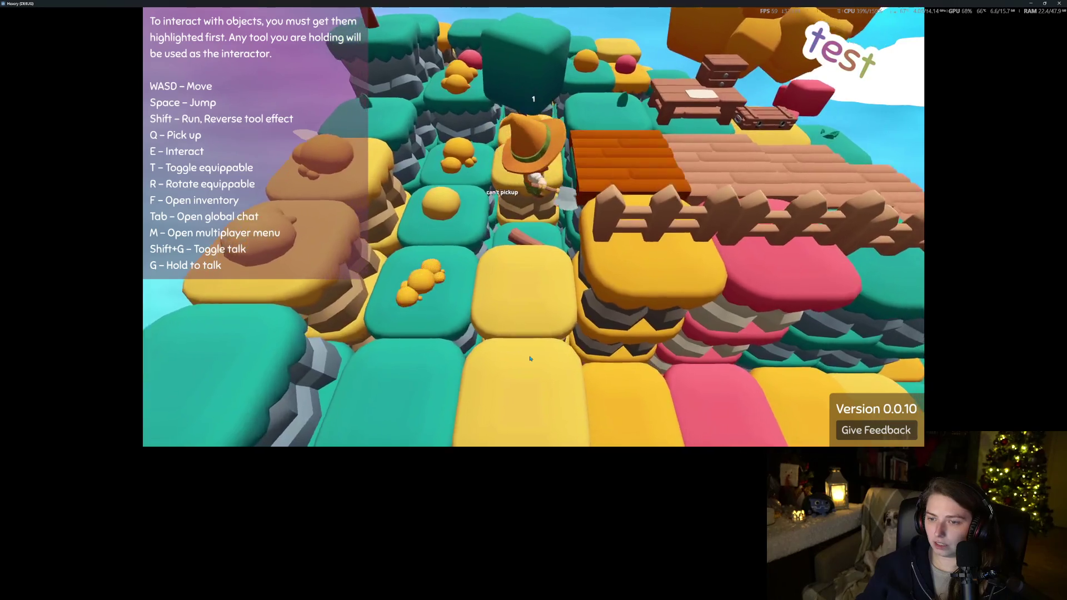
scroll(529, 358, "up", 5)
key("s")
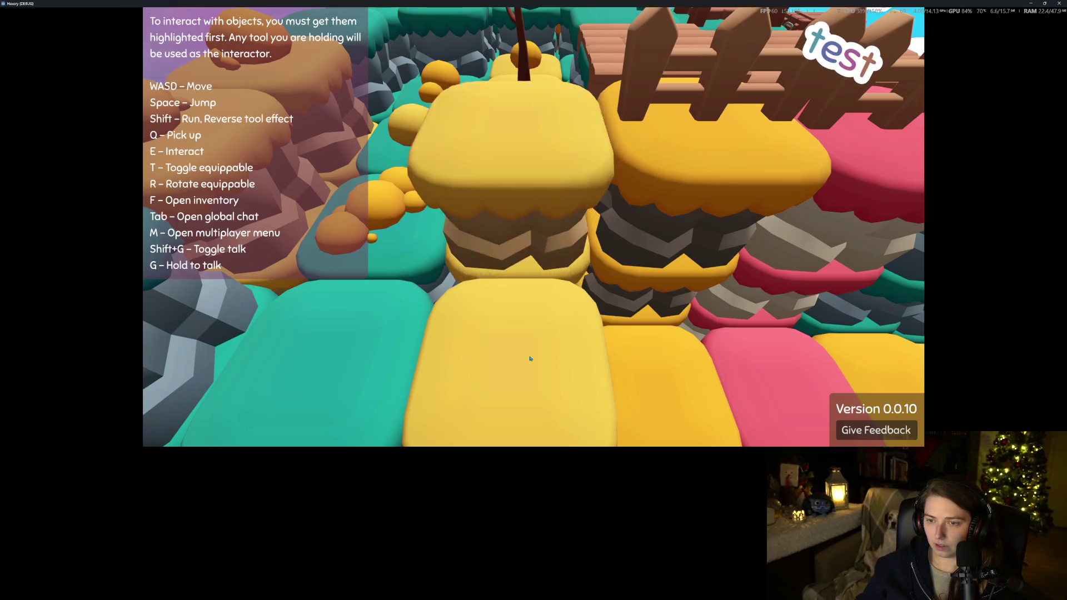
key("w")
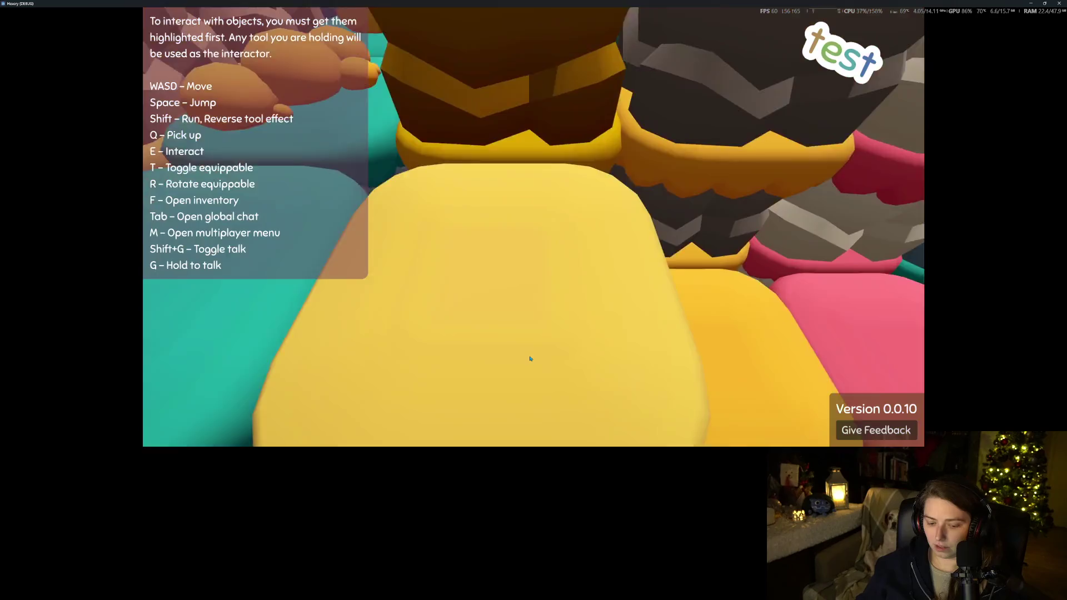
scroll(530, 358, "down", 3)
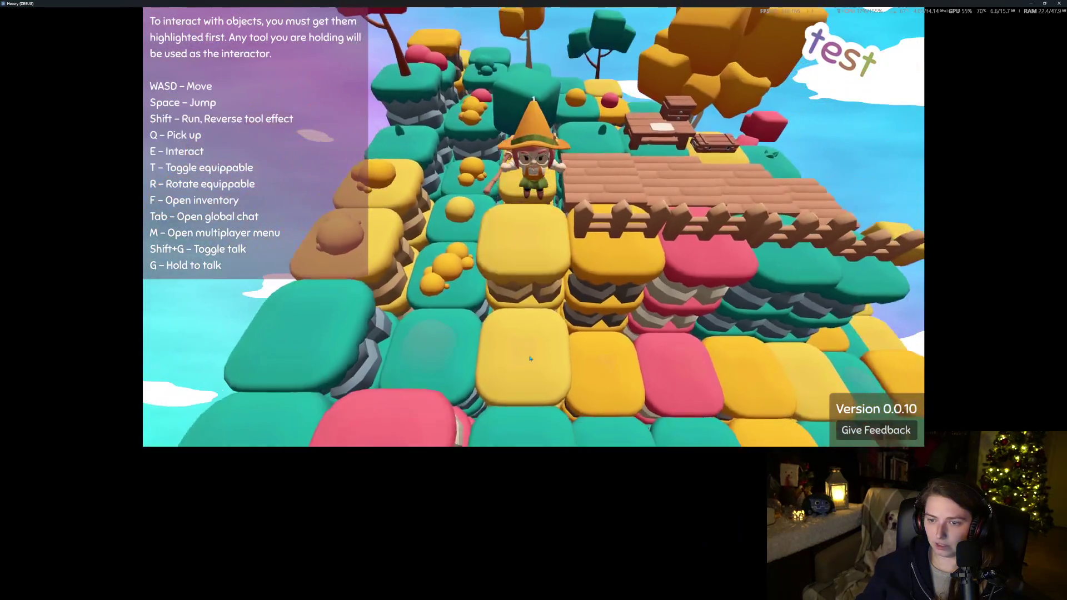
Zoom the camera in and out and walk the witch back onto the plank deck
key("s")
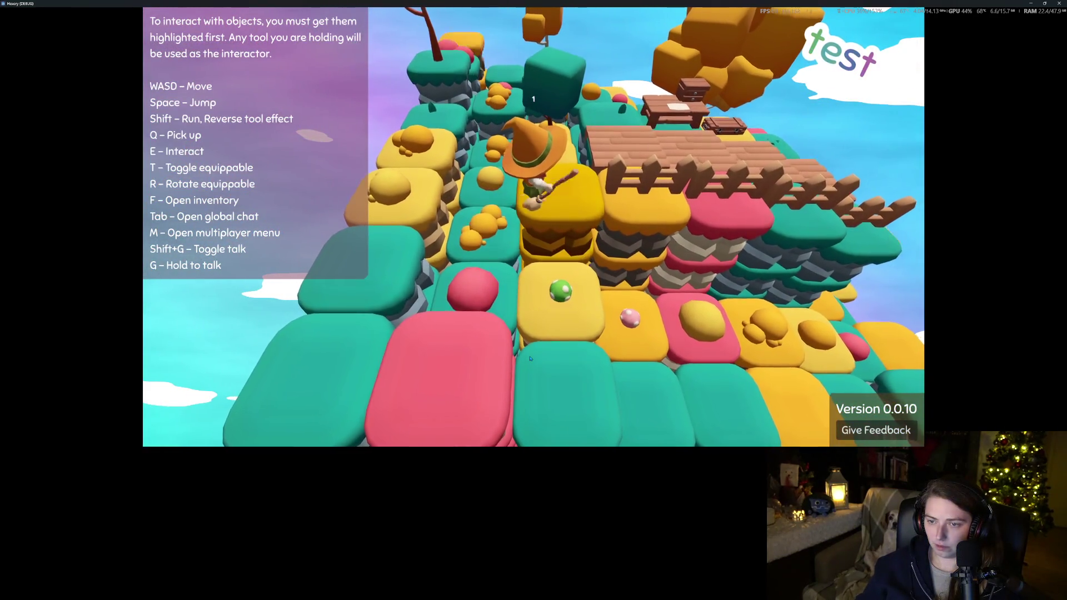
scroll(530, 358, "up", 3)
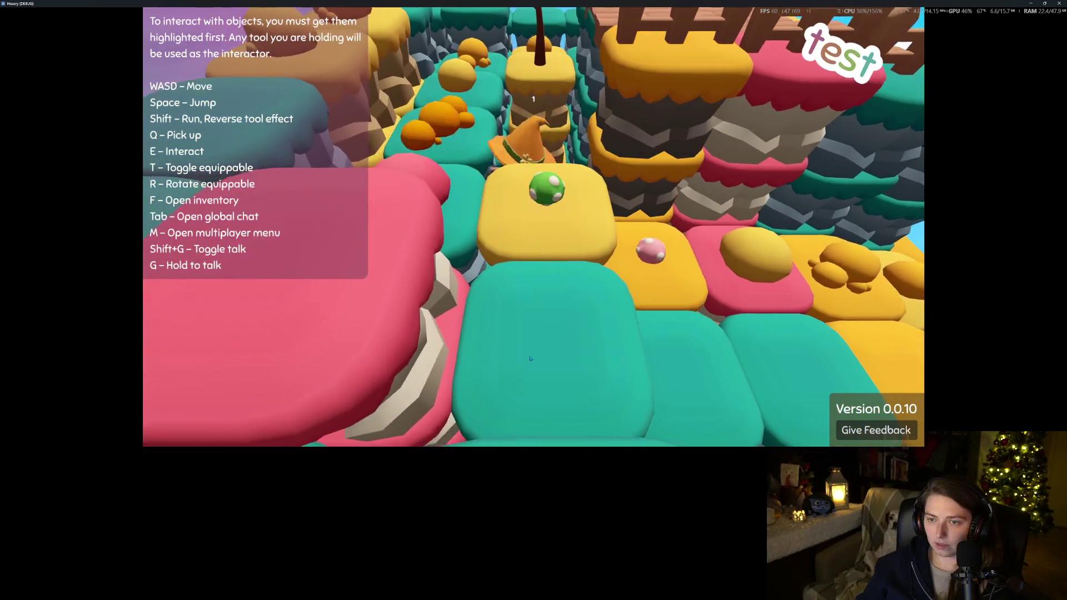
scroll(530, 359, "down", 3)
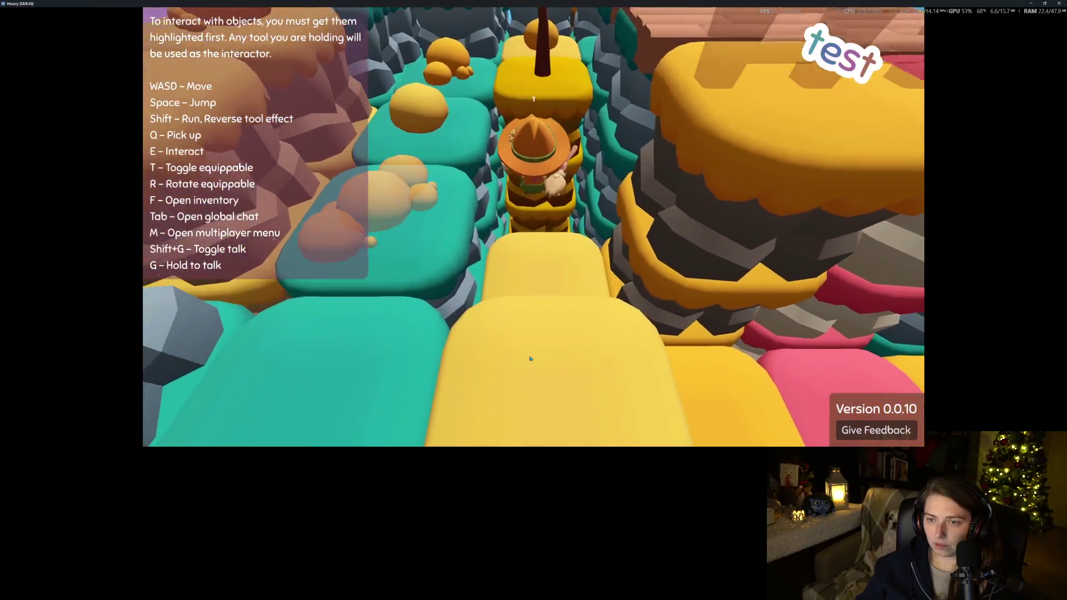
scroll(530, 359, "up", 5)
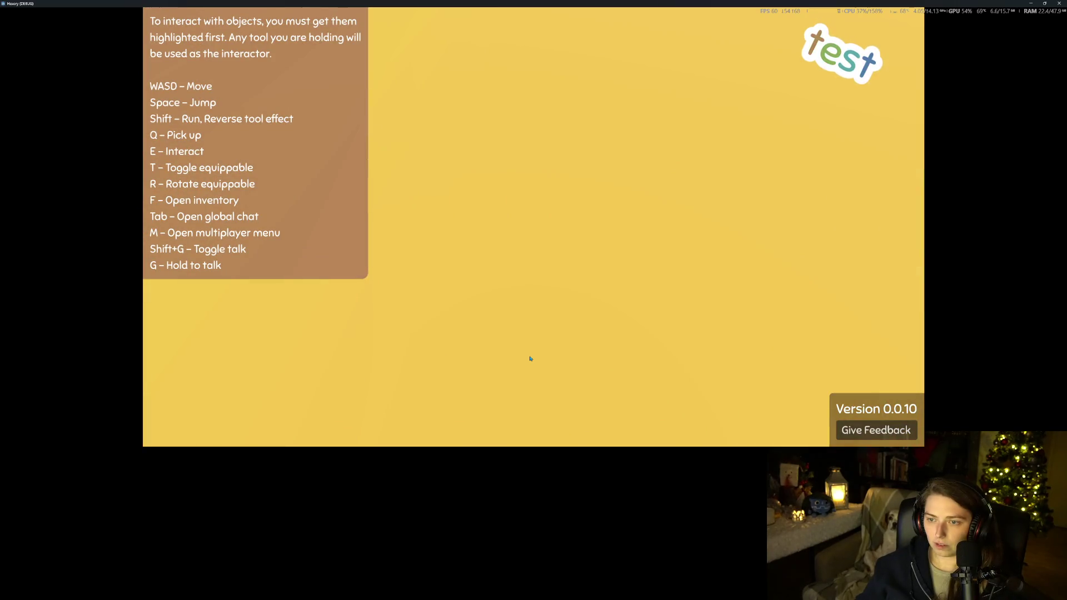
scroll(530, 358, "down", 5)
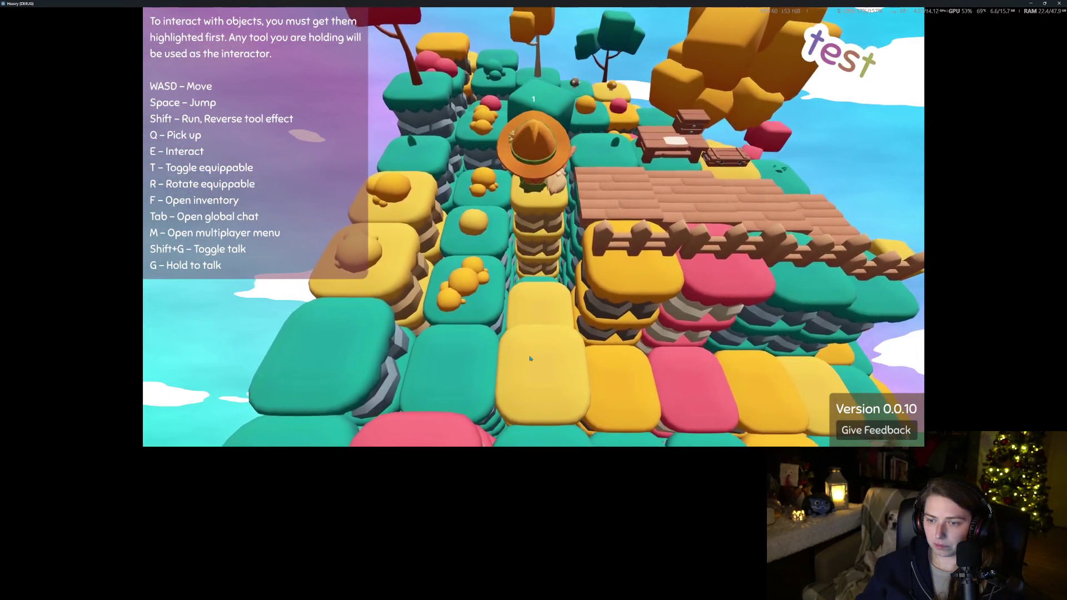
scroll(530, 359, "up", 5)
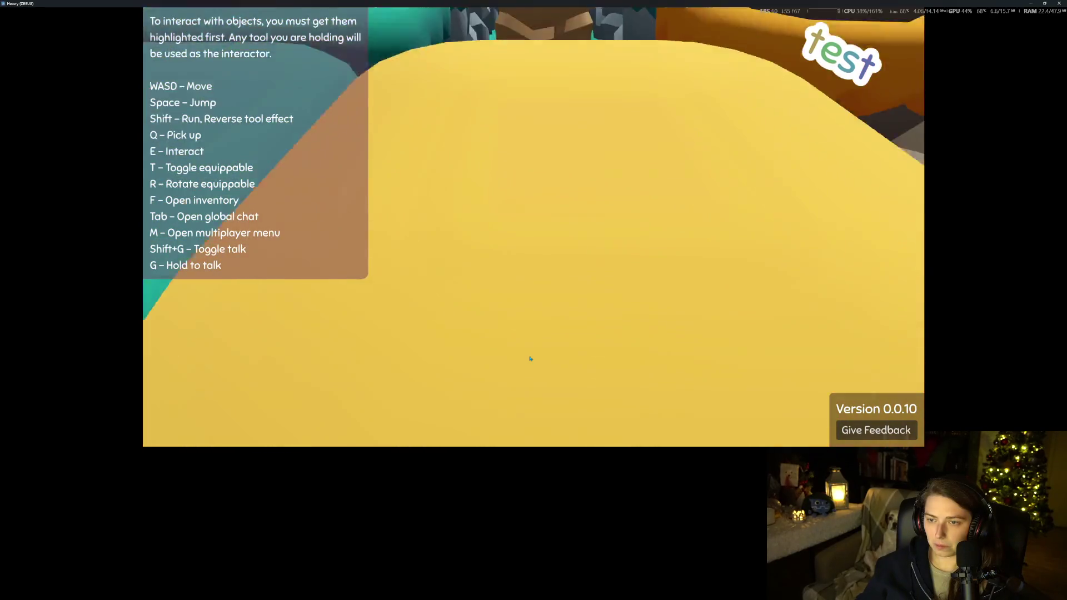
scroll(530, 358, "down", 2)
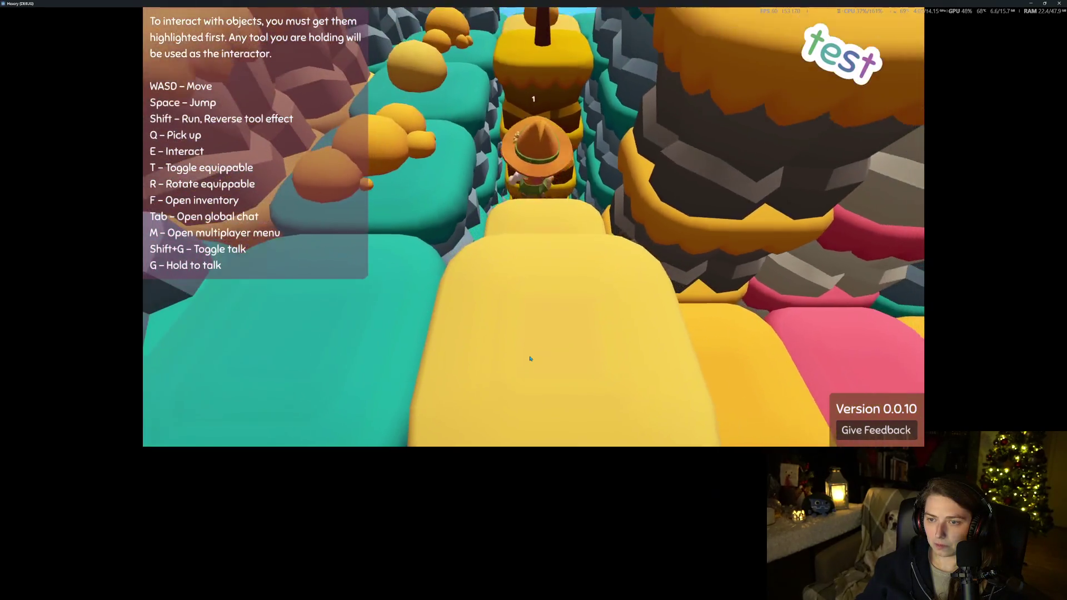
scroll(530, 358, "down", 3)
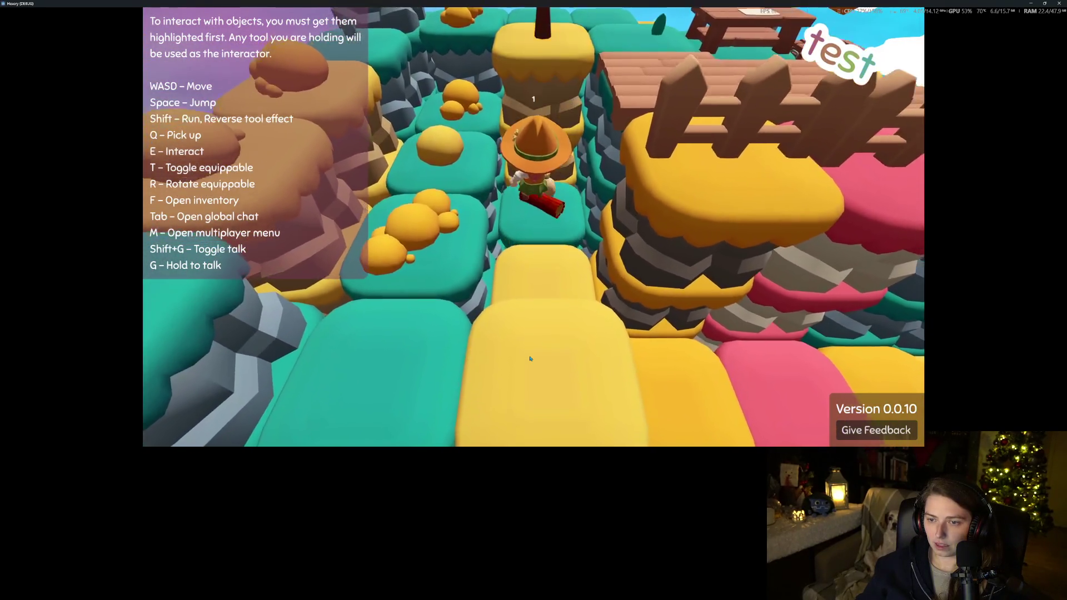
scroll(530, 358, "up", 3)
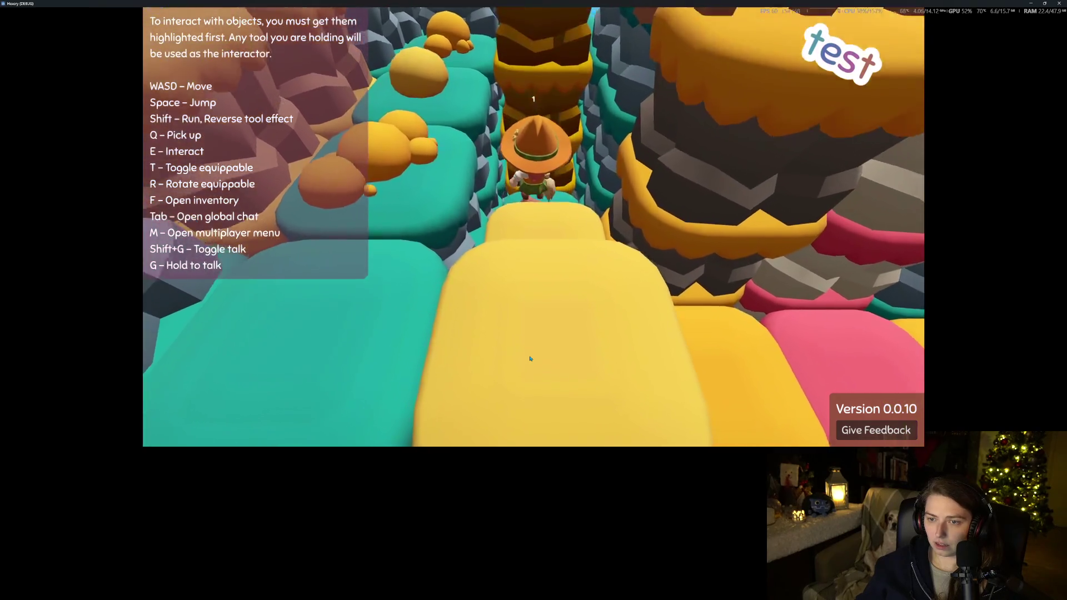
scroll(530, 358, "down", 3)
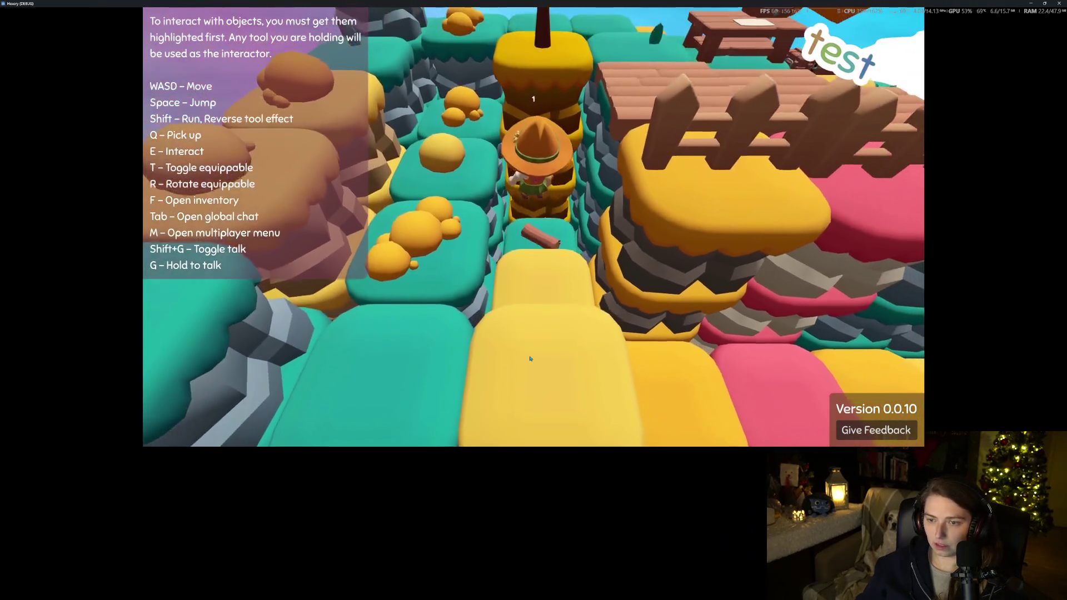
scroll(529, 358, "down", 3)
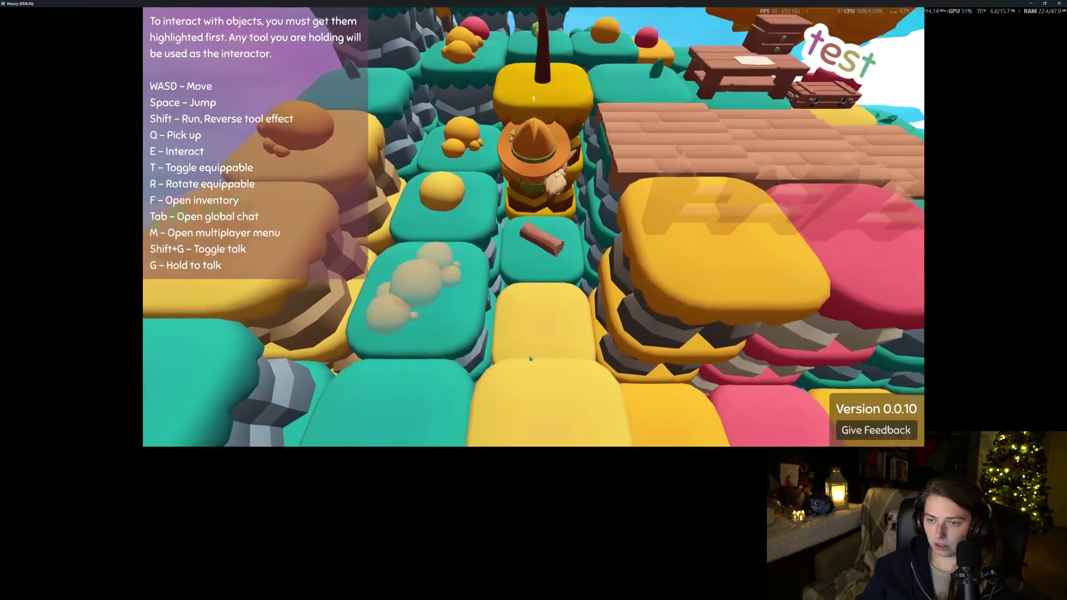
scroll(529, 359, "up", 3)
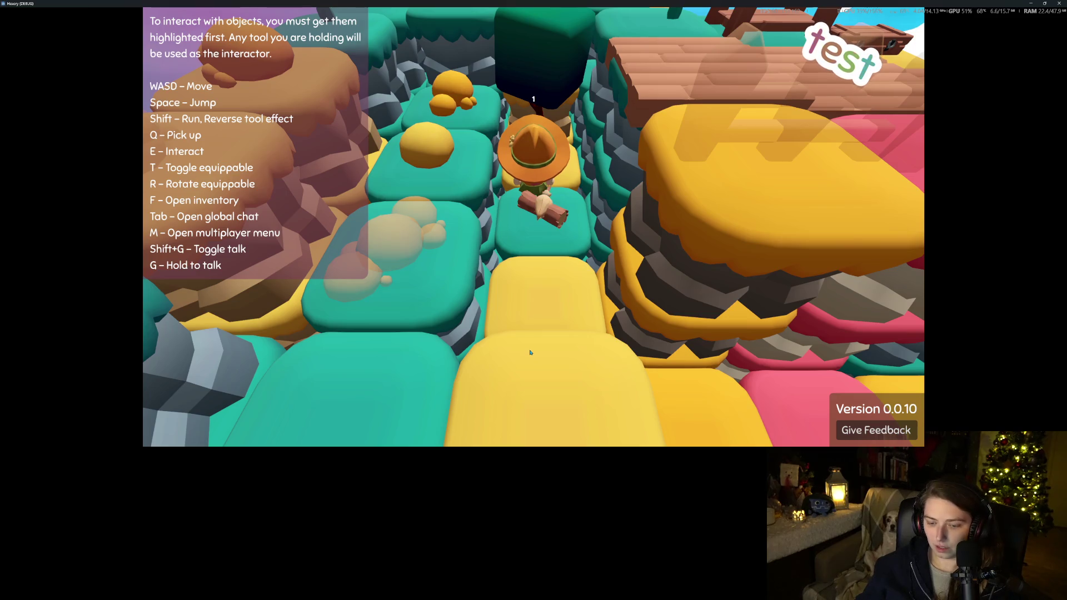
key("s")
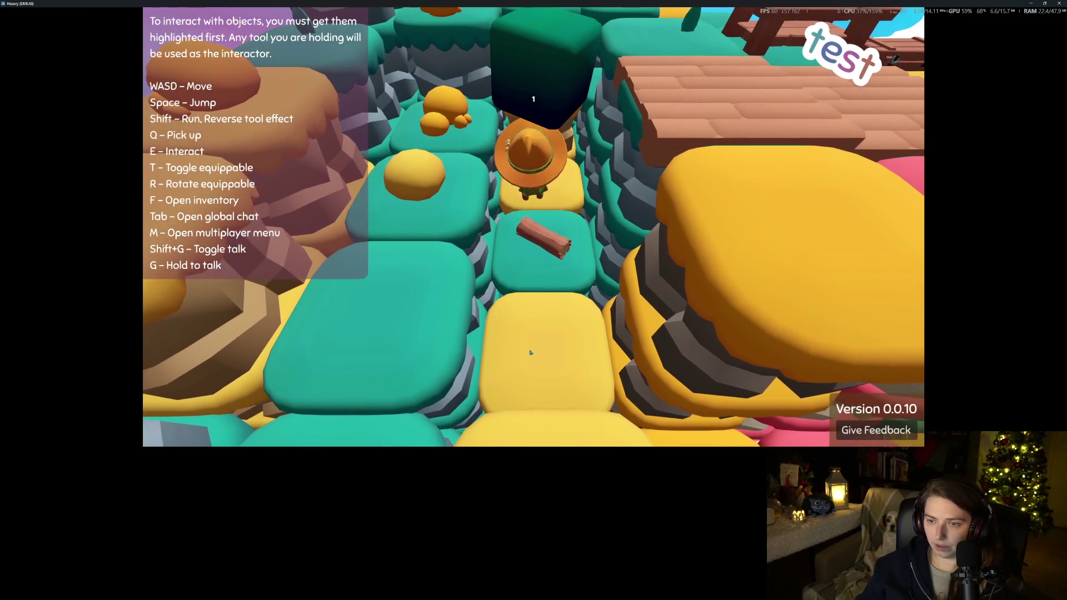
scroll(530, 352, "down", 3)
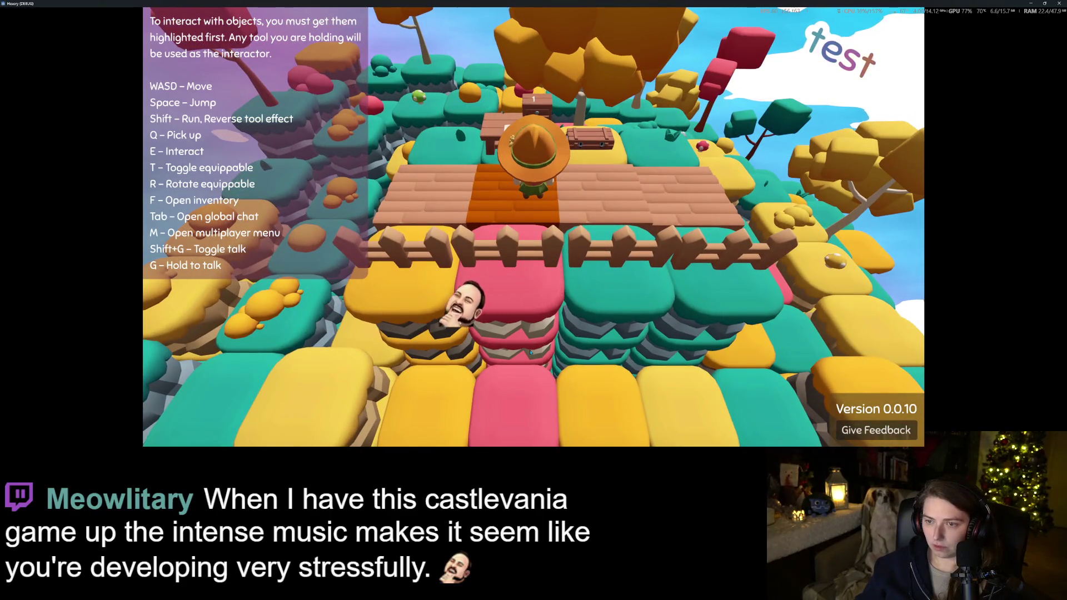
Craft two wooden planks from two logs at the crafting table
key("w")
key("f")
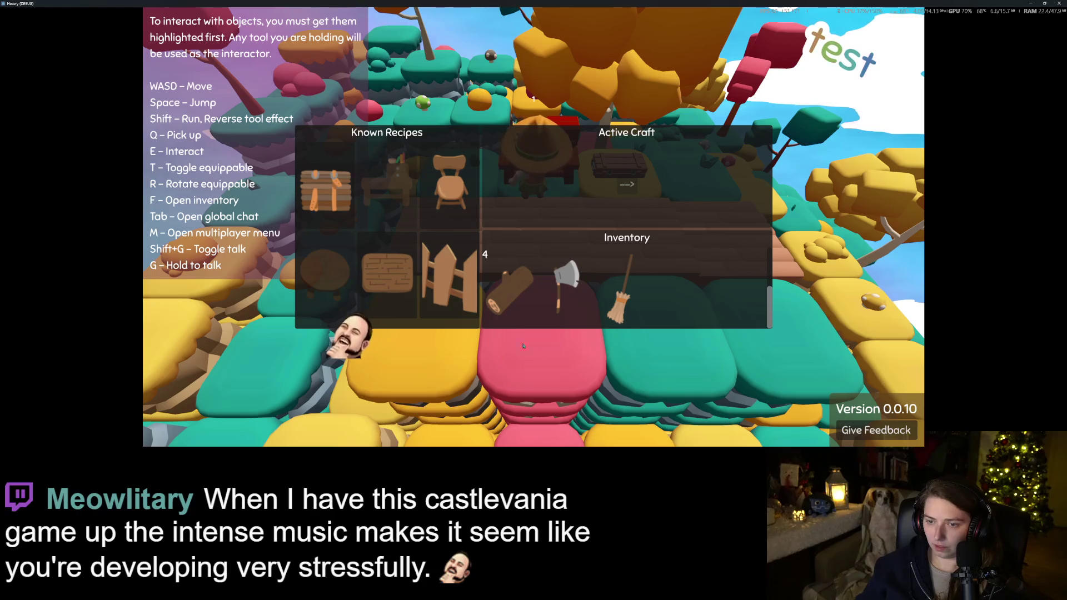
left_click(395, 281)
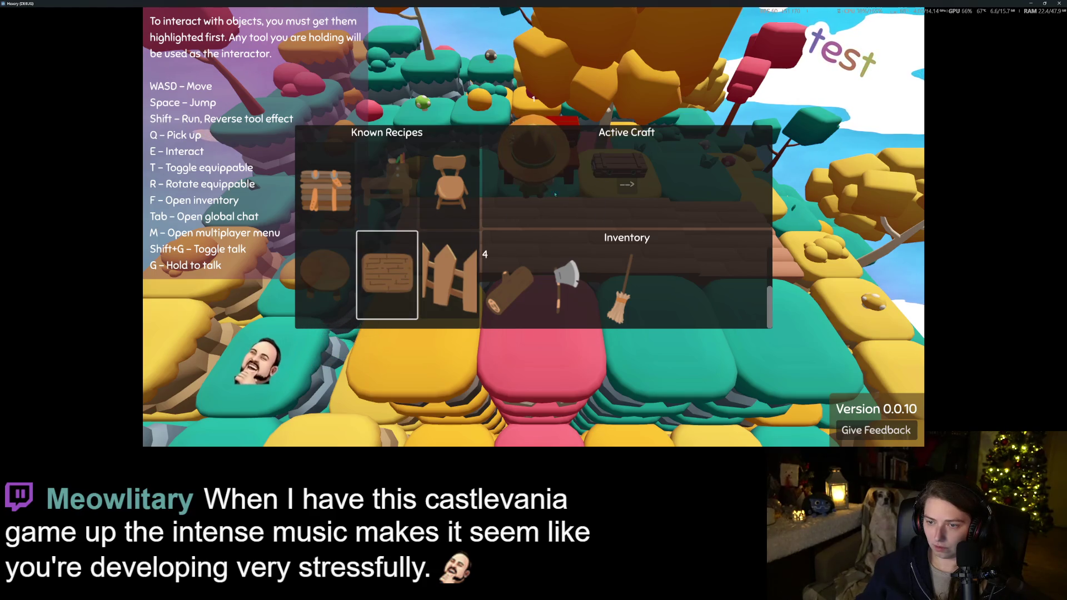
left_click(626, 184)
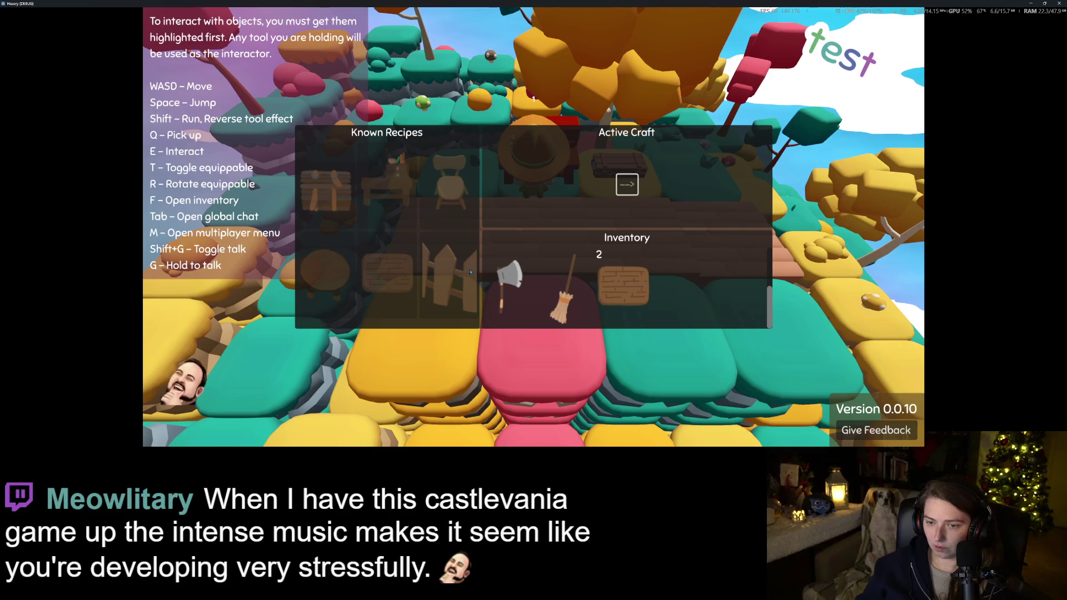
key("f")
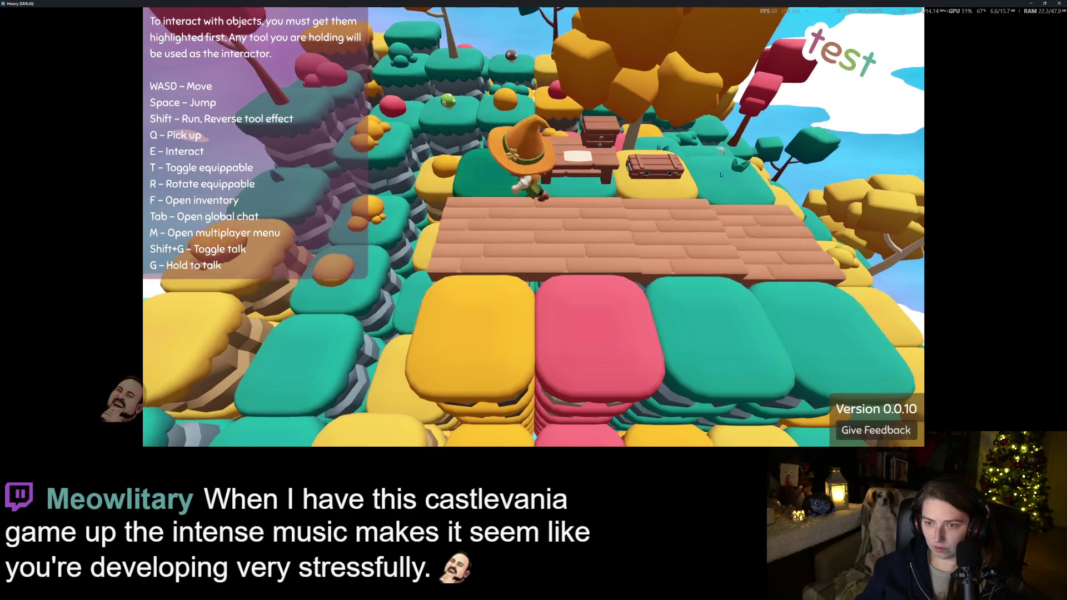
Use up both planks from the player inventory so none remain
key("w")
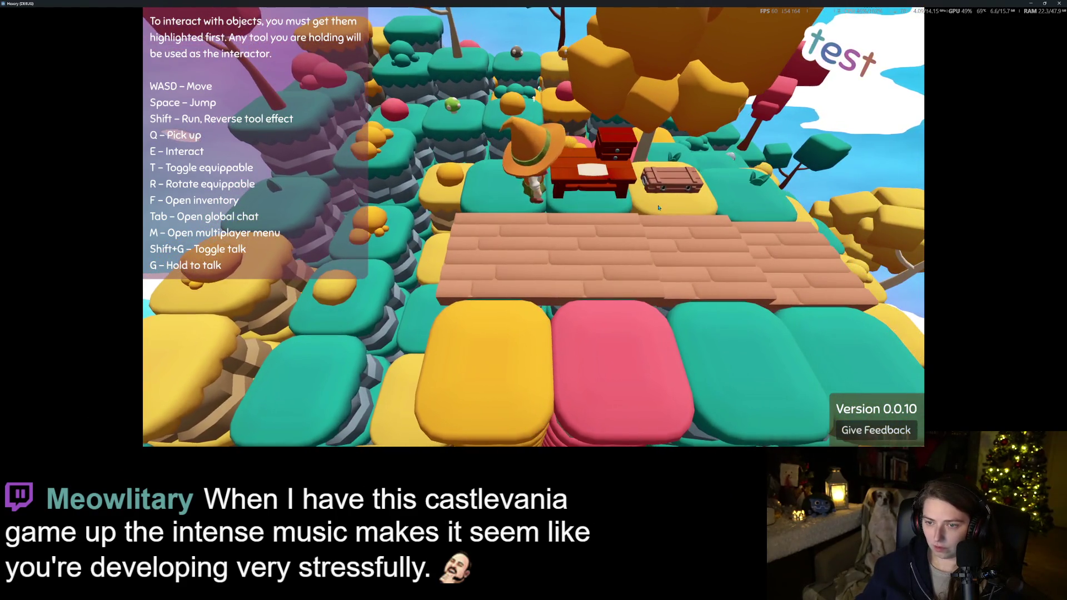
key("f")
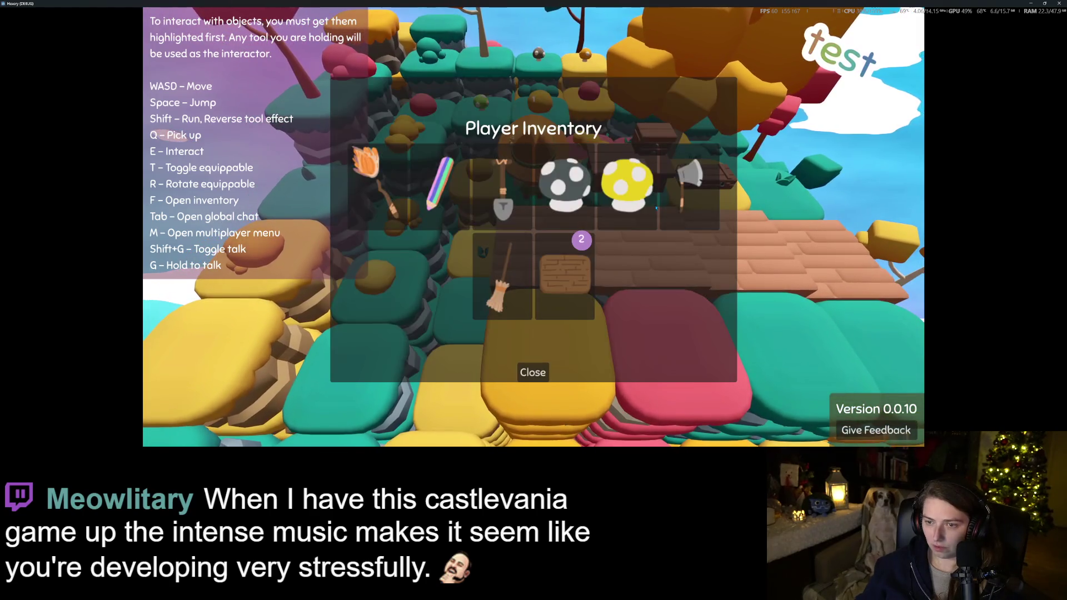
left_click(537, 374)
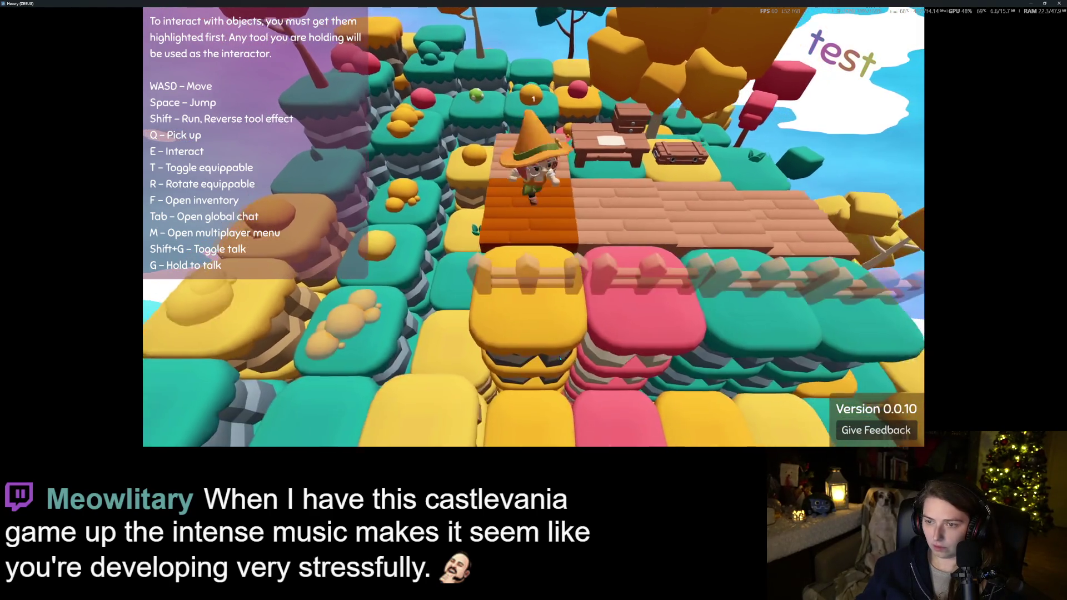
key("f")
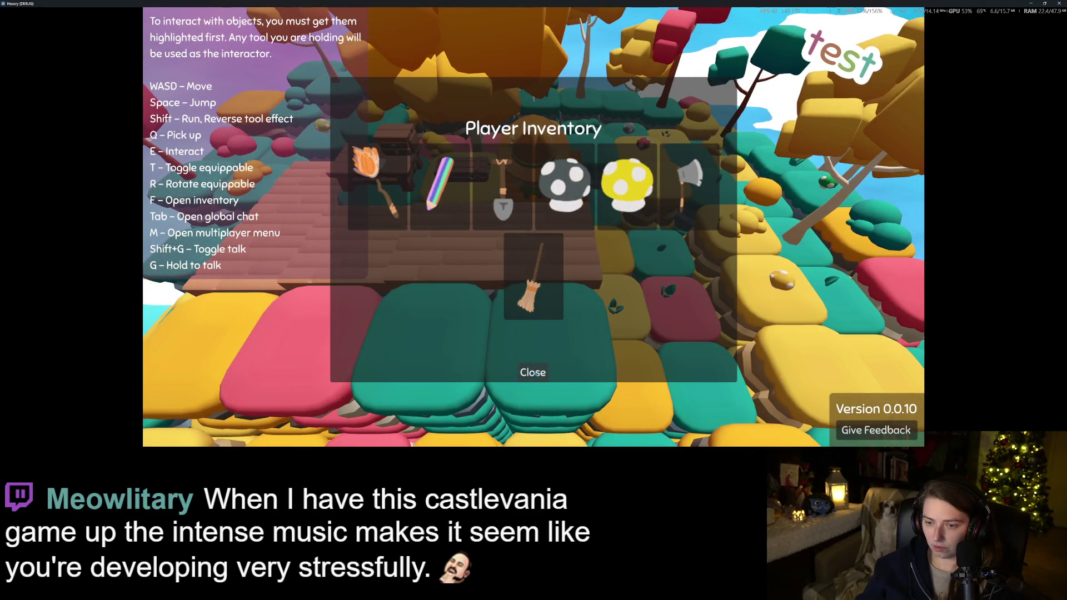
left_click(532, 374)
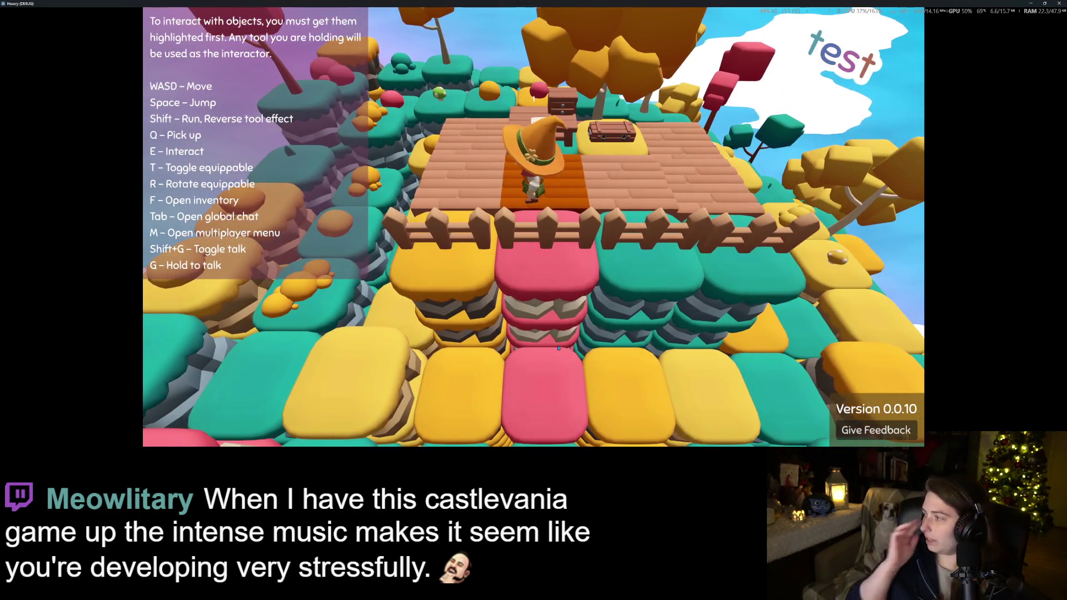
Walk the witch off the deck past the mushroom tile and back along the fence
key("a")
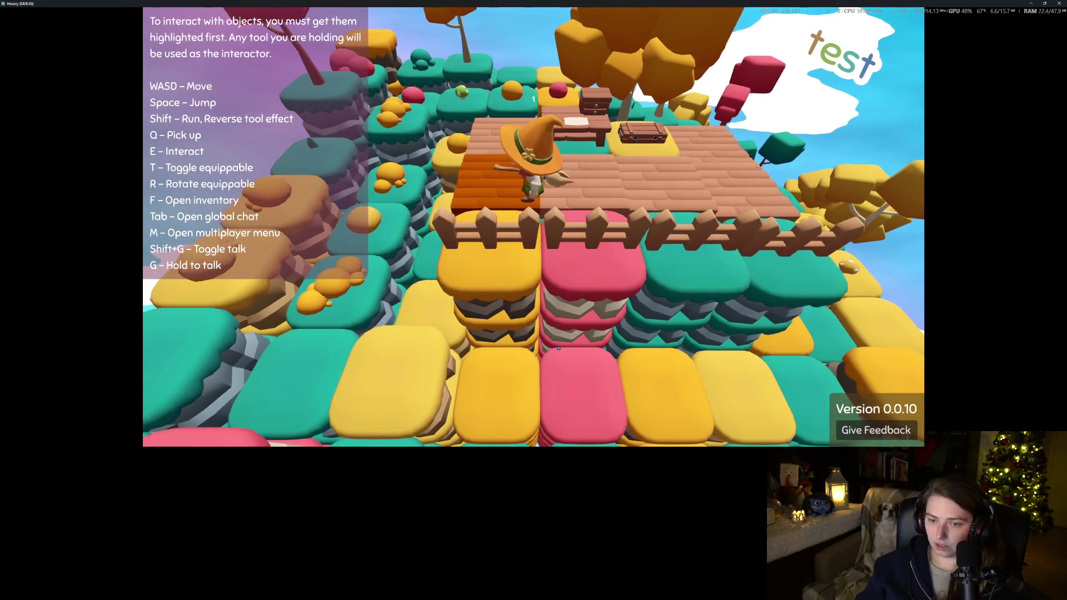
key("s")
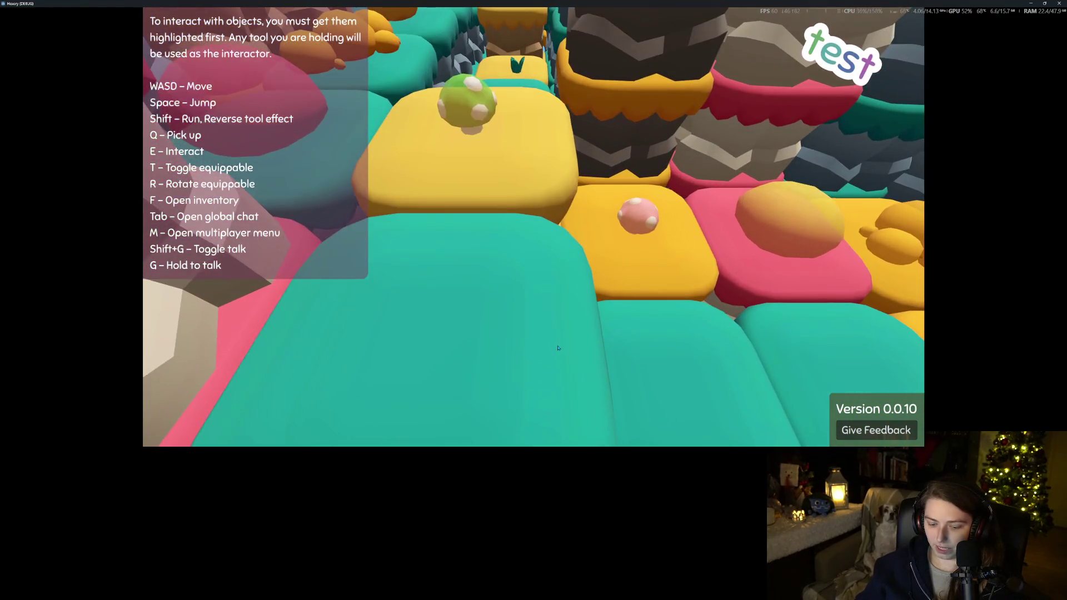
key("w")
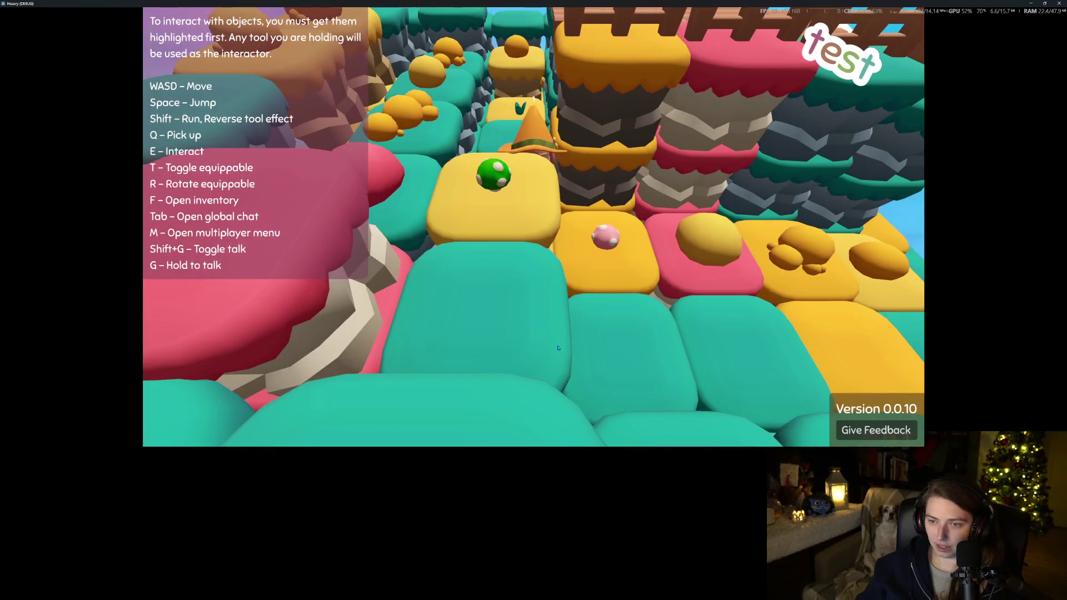
scroll(558, 348, "down", 5)
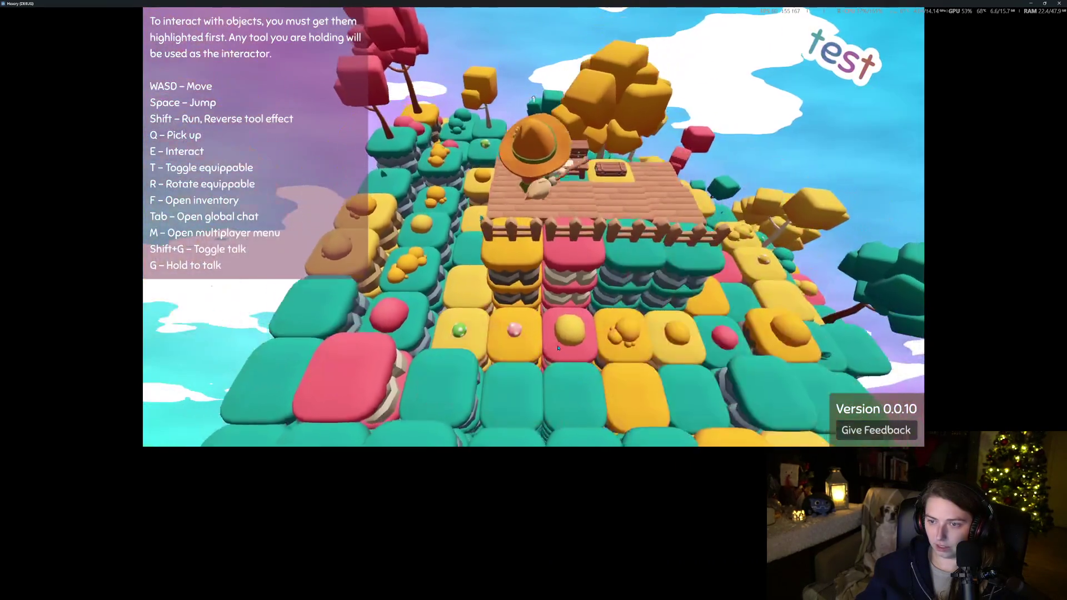
scroll(558, 348, "up", 5)
key("s")
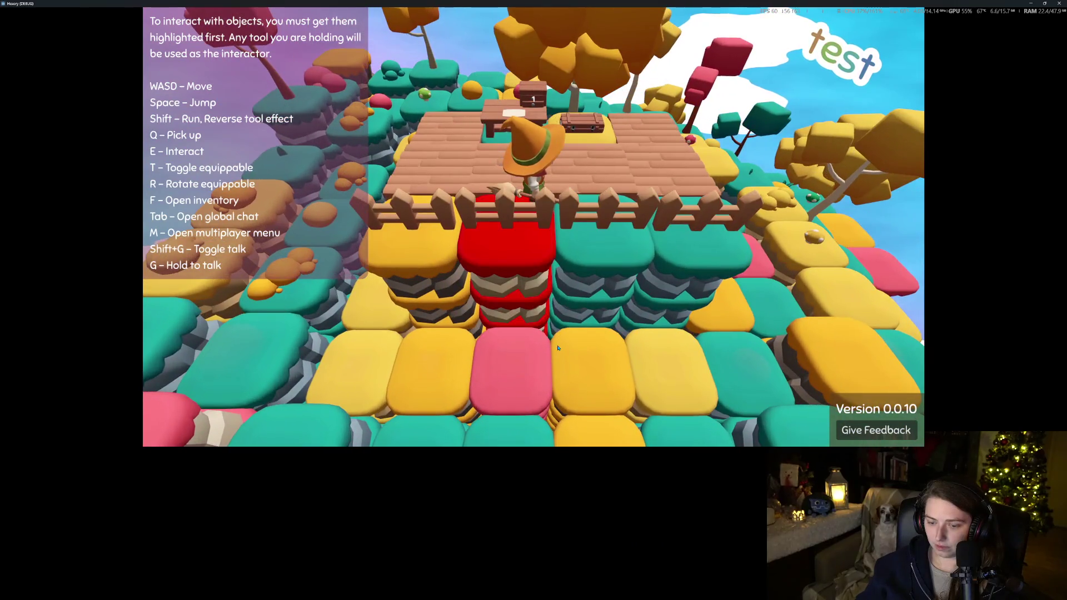
key("a")
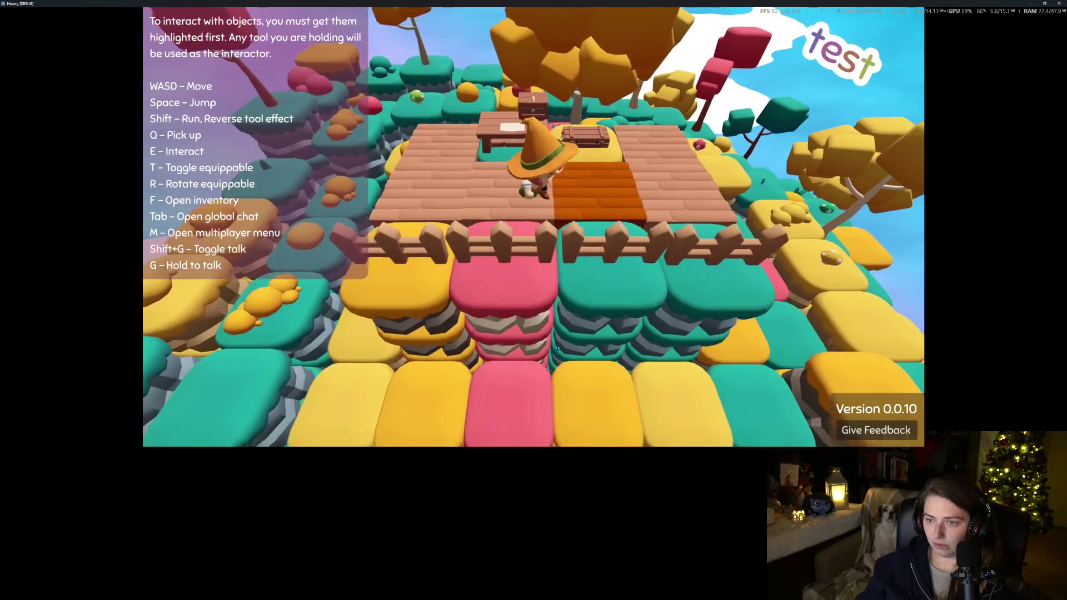
key("s")
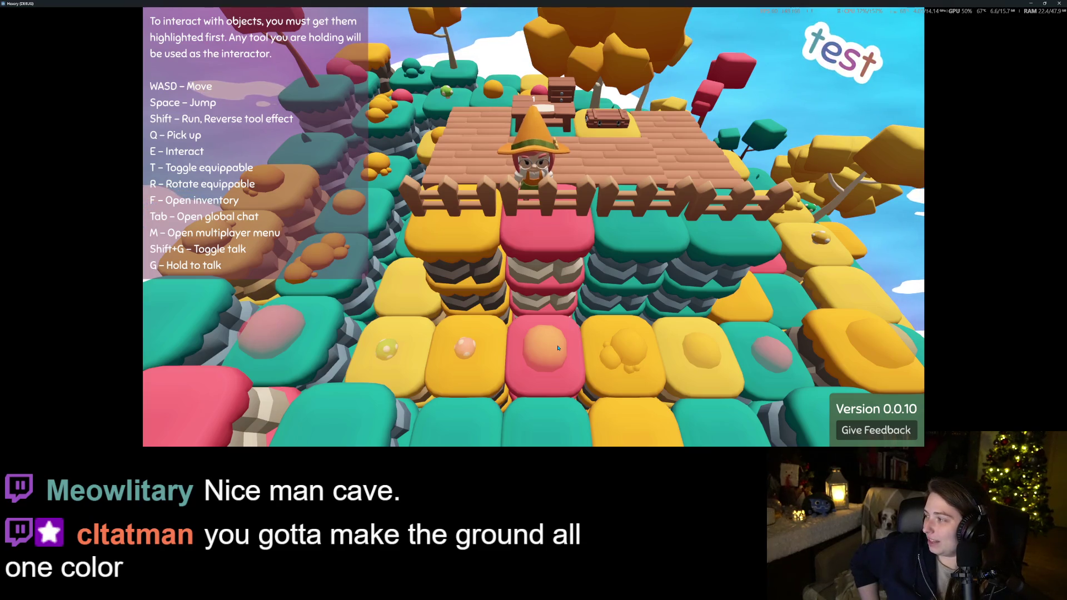
key("a")
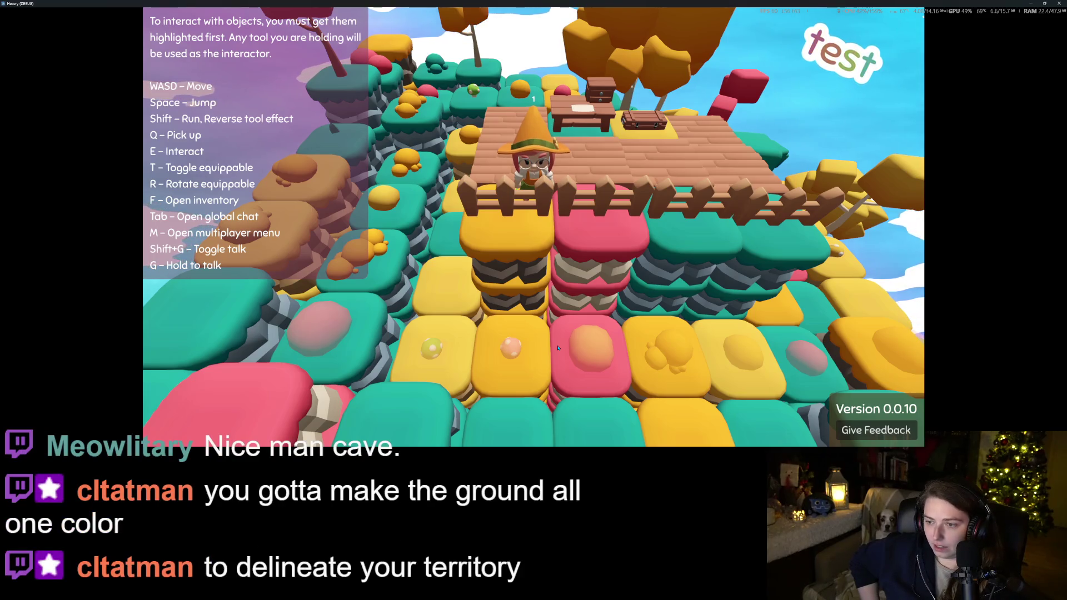
key("f")
key("f")
Recolour the pink and teal tile columns yellow while stepping right
key("d")
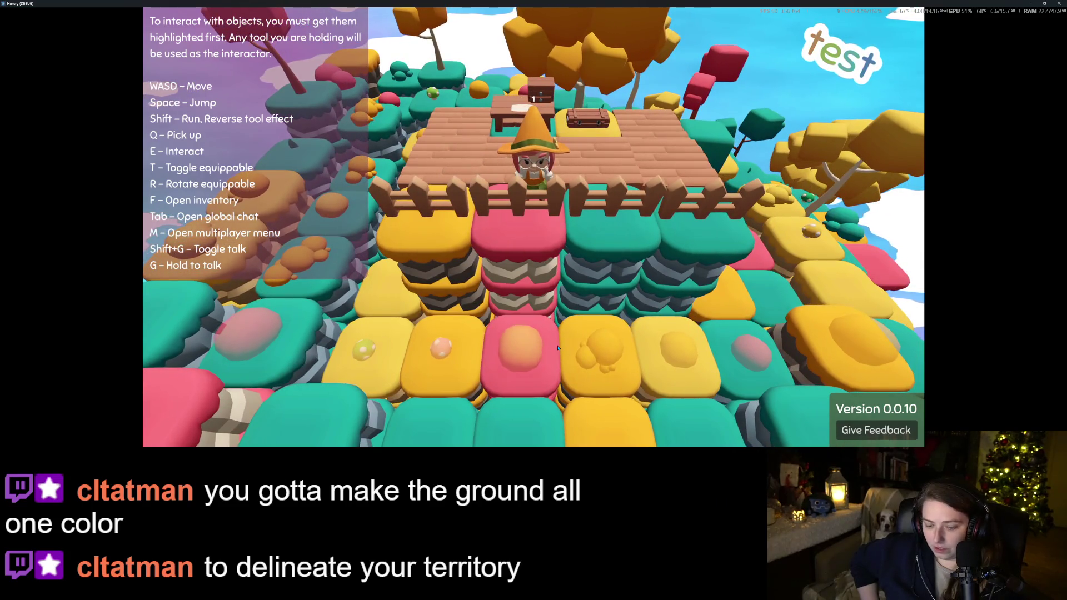
key("e")
key("d")
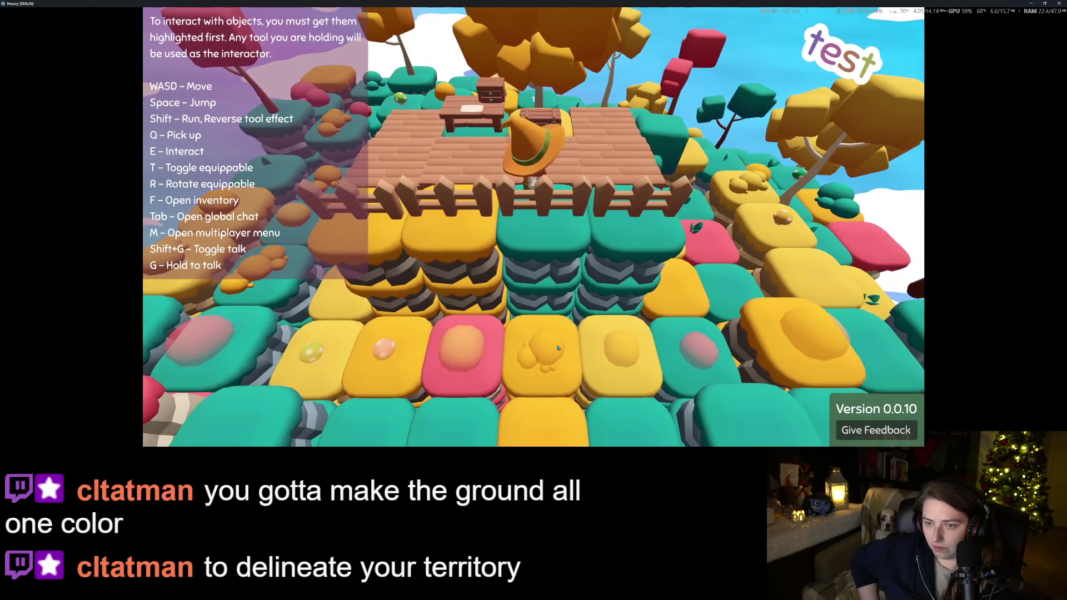
key("e")
key("d")
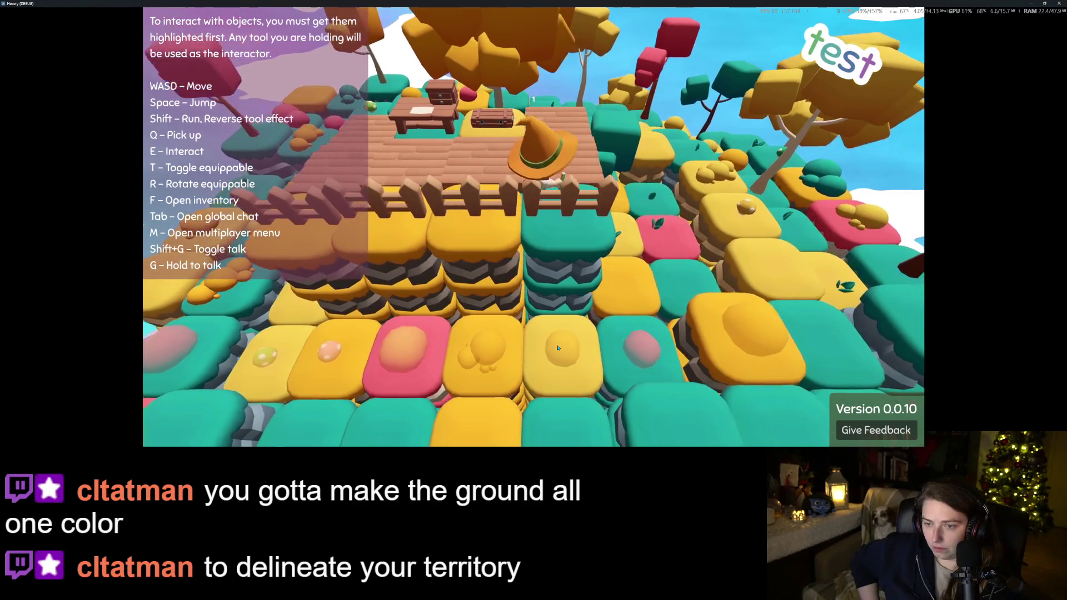
key("e")
Place a large plank section at the deck's front edge, extending the house floor
key("w")
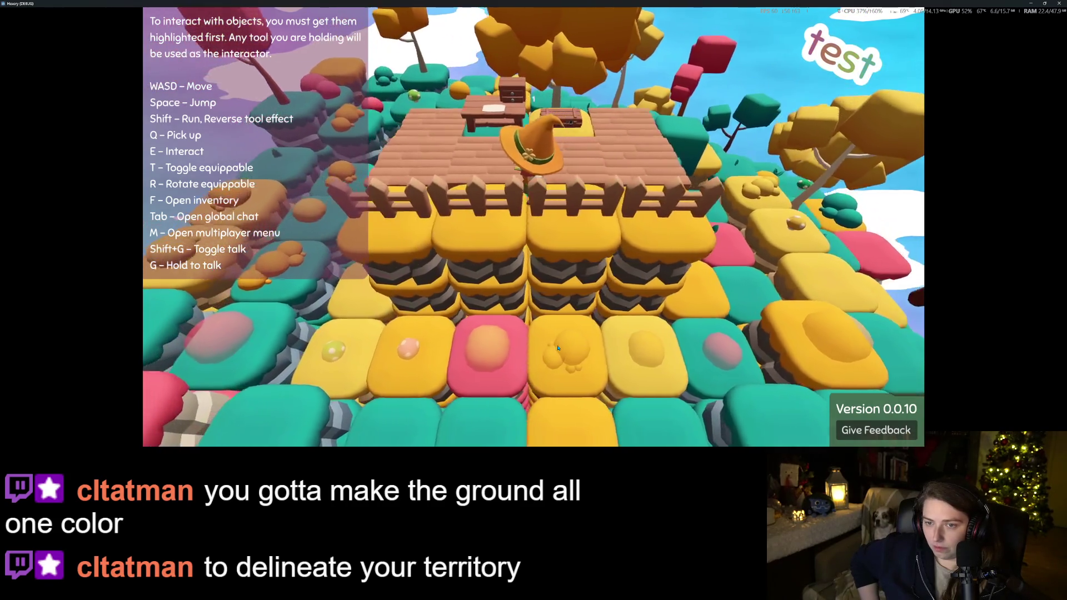
key("w")
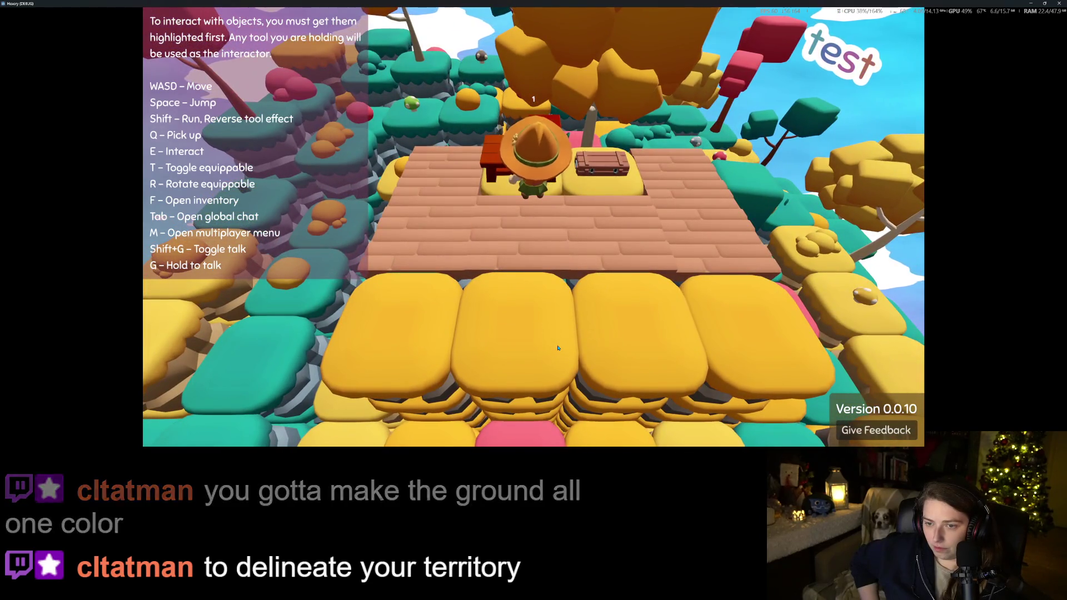
key("a")
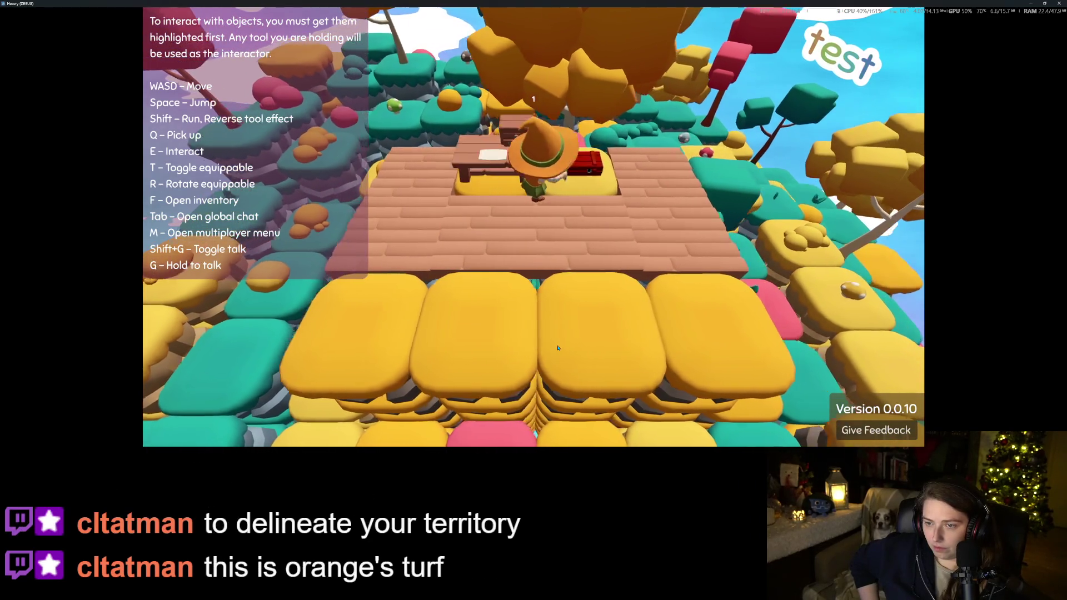
key("s")
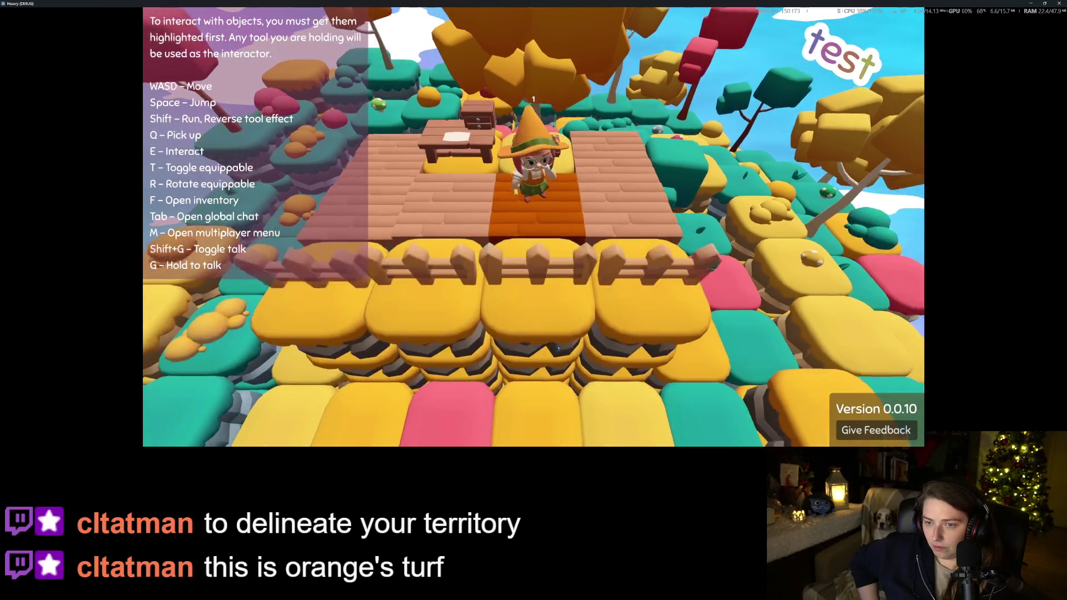
key("w")
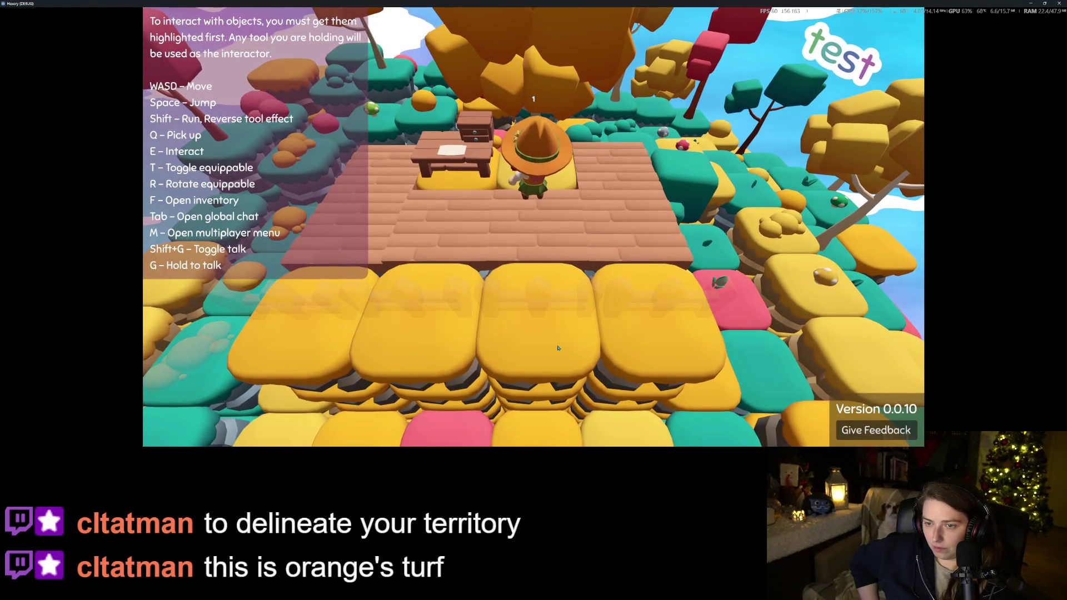
key("d")
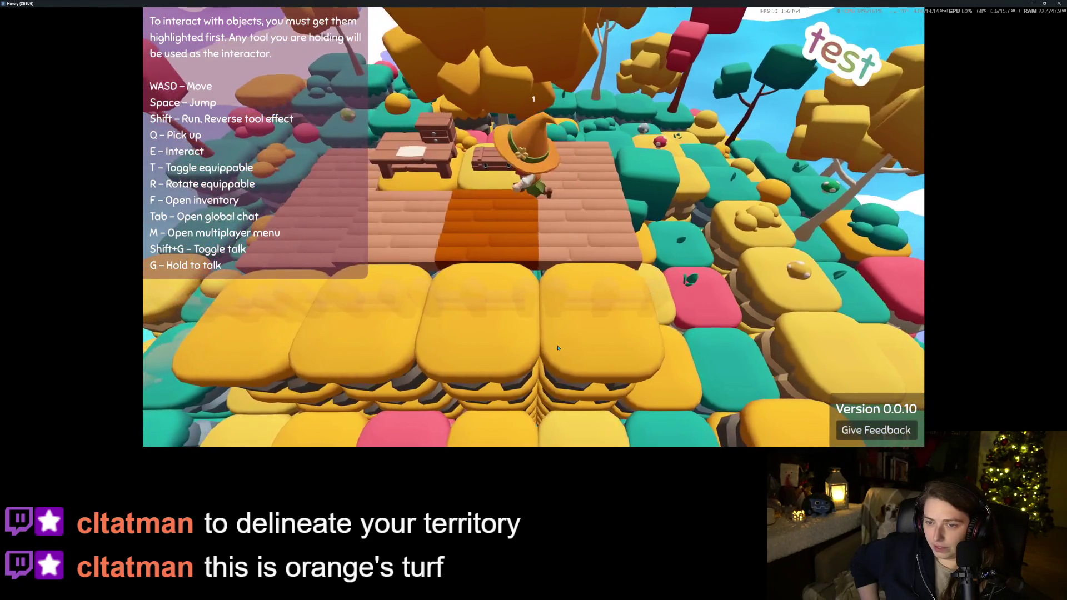
left_click(558, 348)
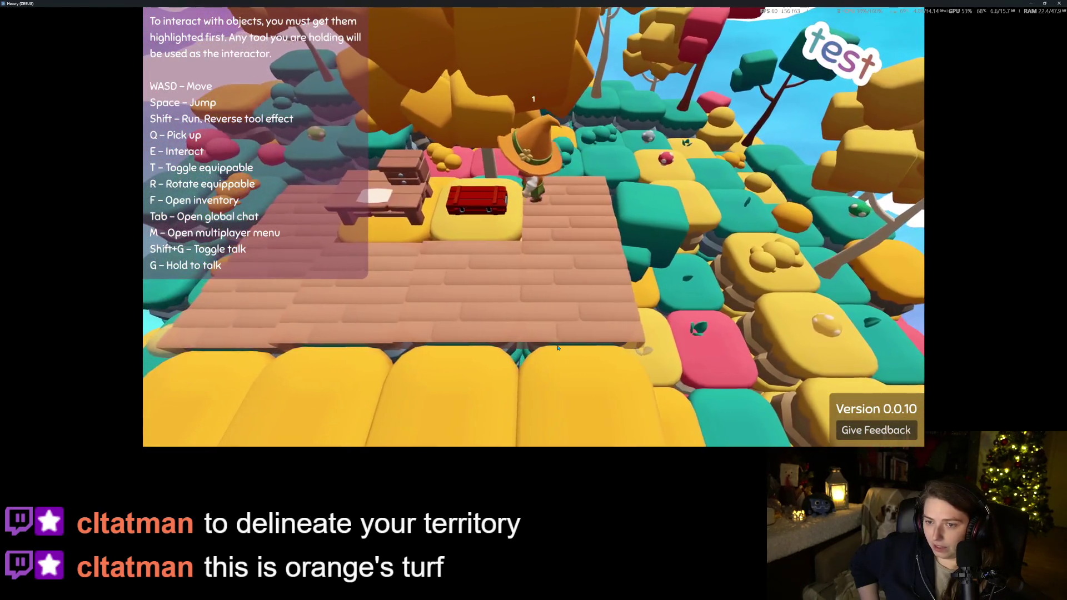
Walk along the tile path beside the house, zoom out for an overview, and return
key("s")
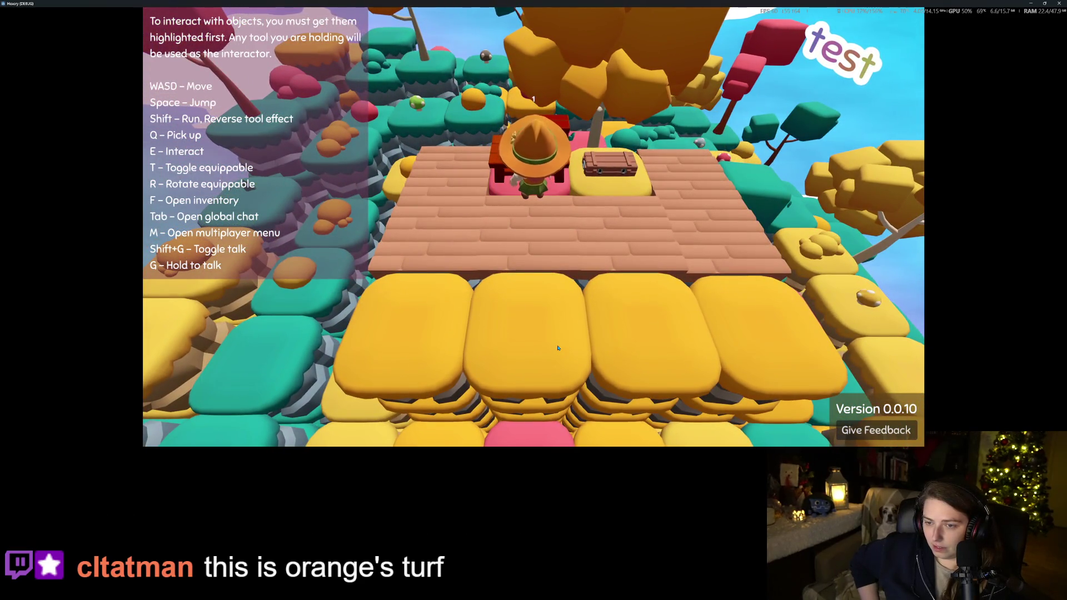
key("a")
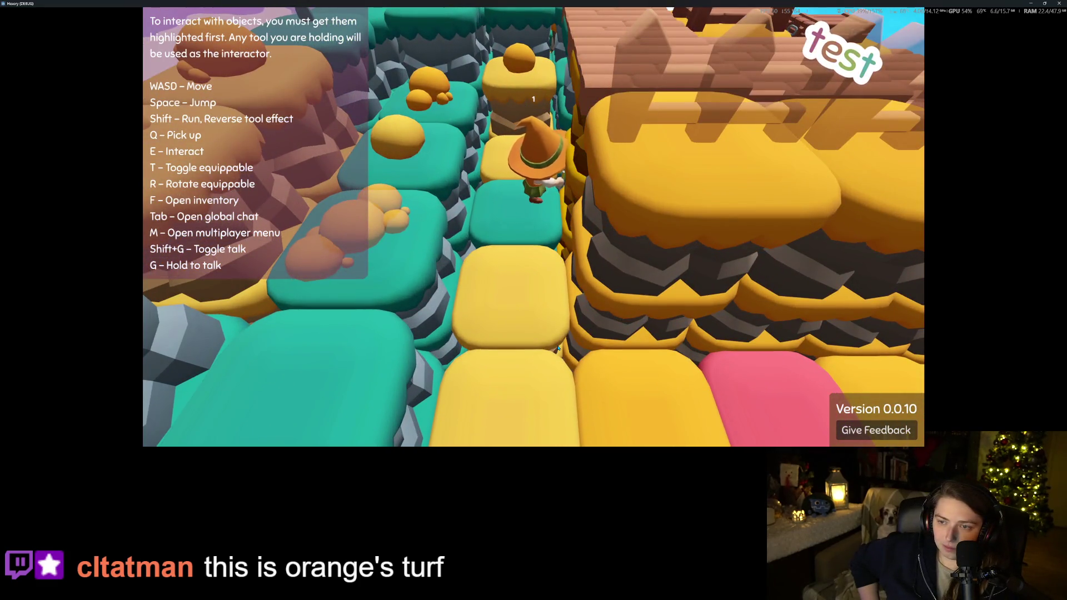
key("w")
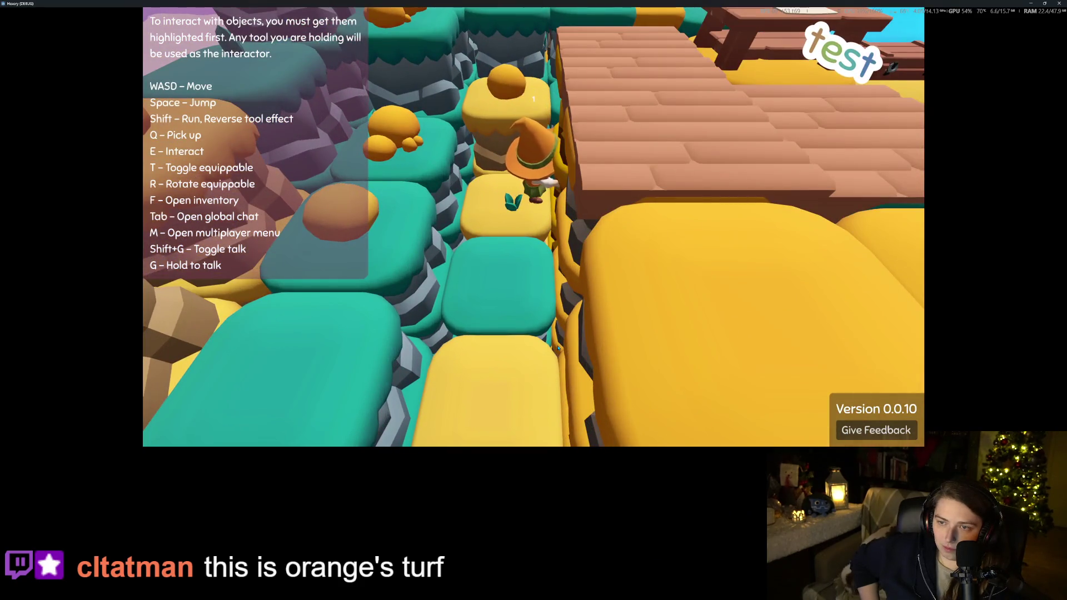
key("w")
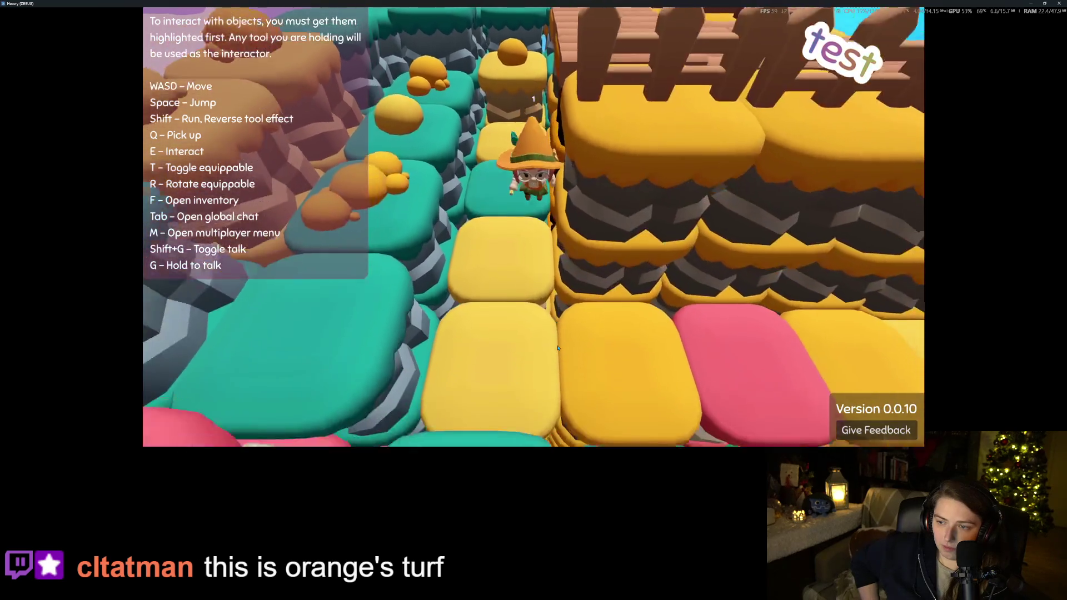
key("w")
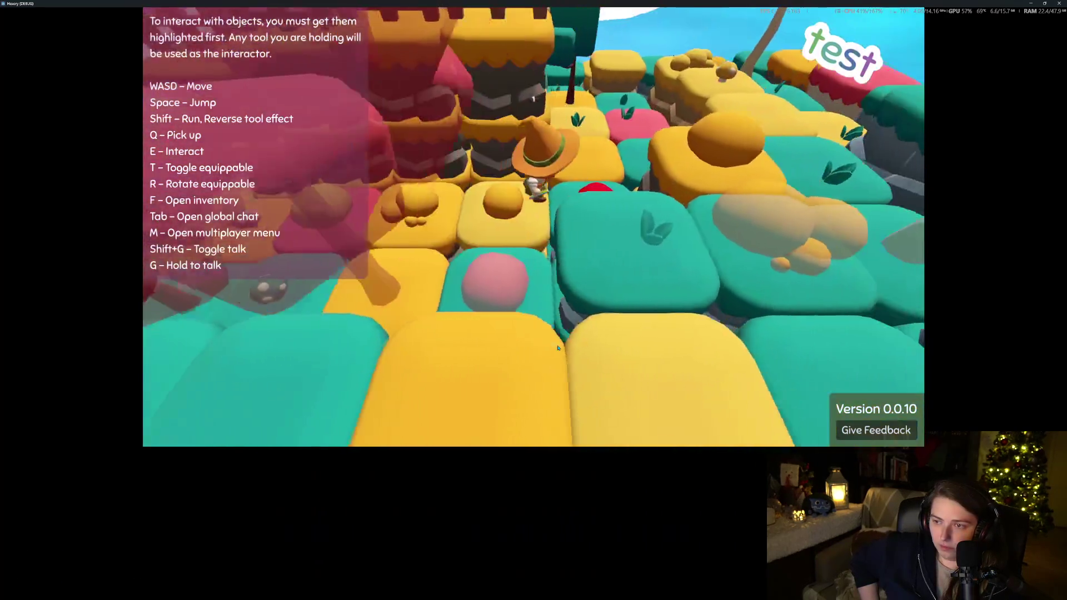
key("a")
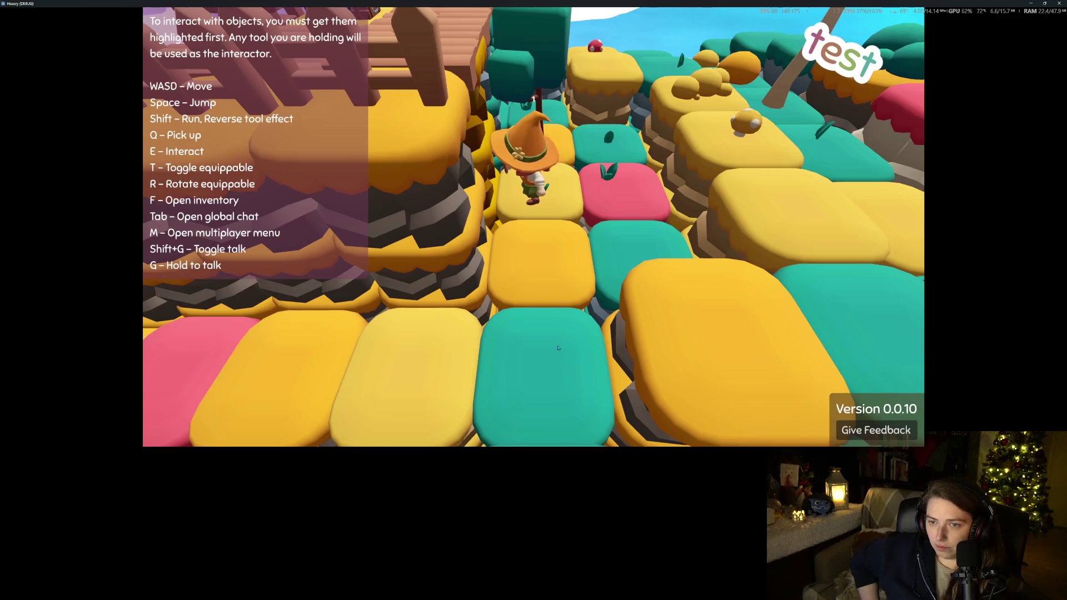
key("w")
key("w")
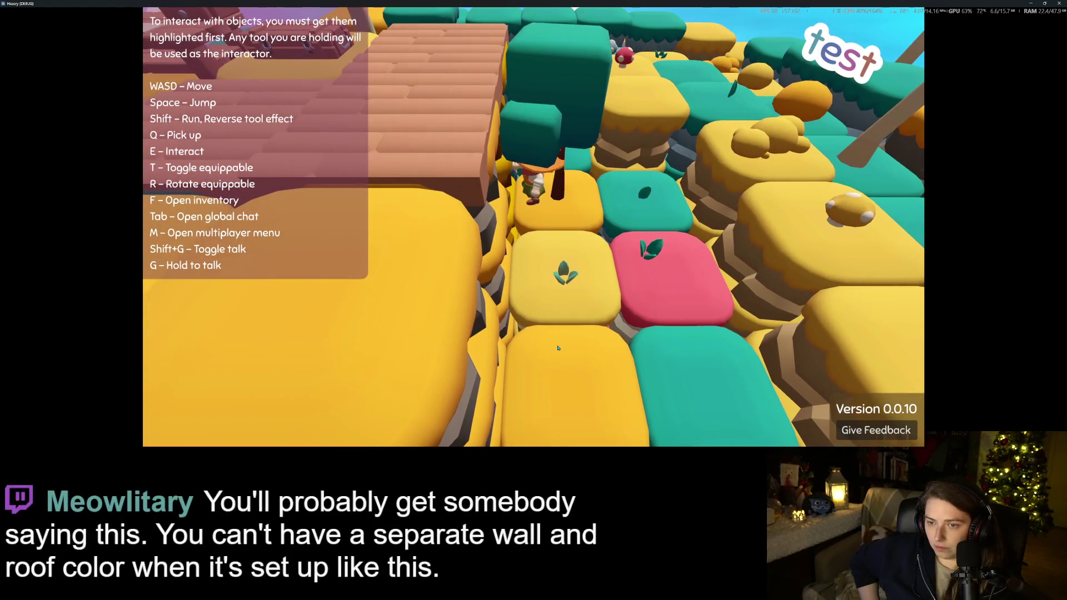
scroll(558, 348, "down", 5)
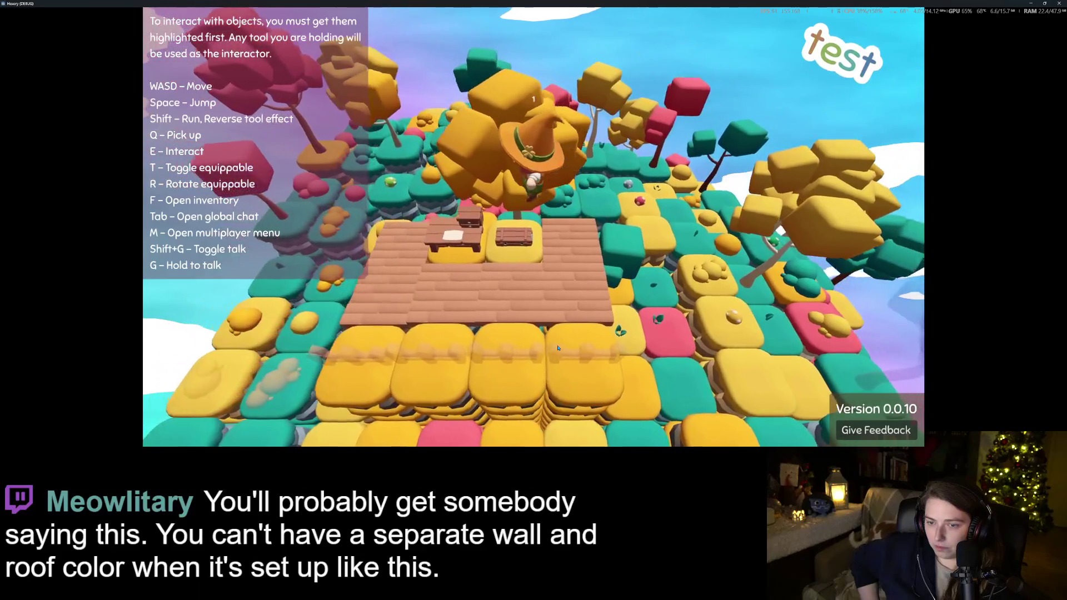
key("s")
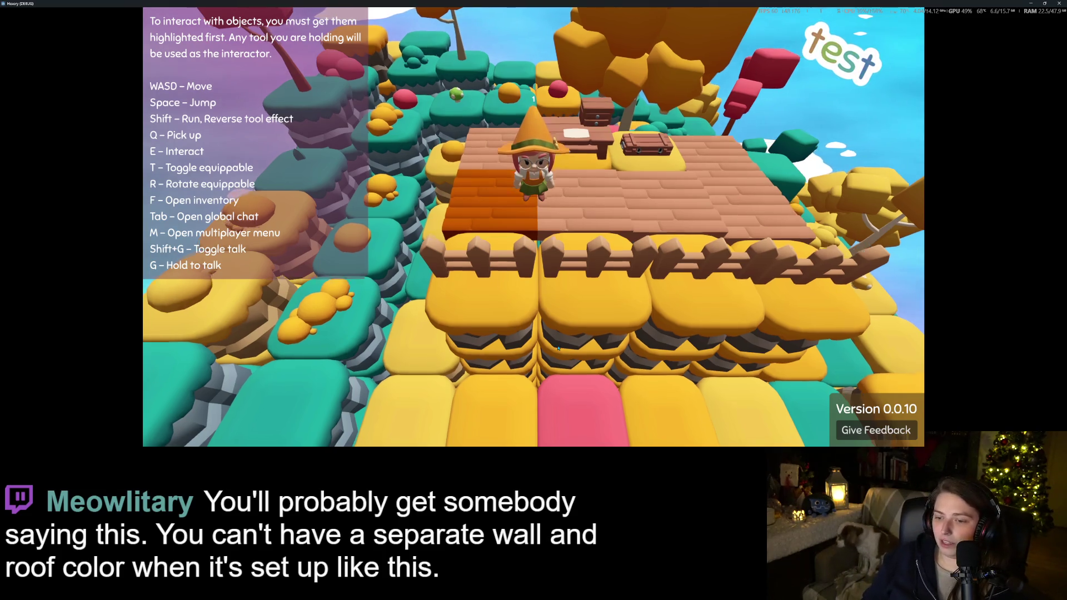
key("s")
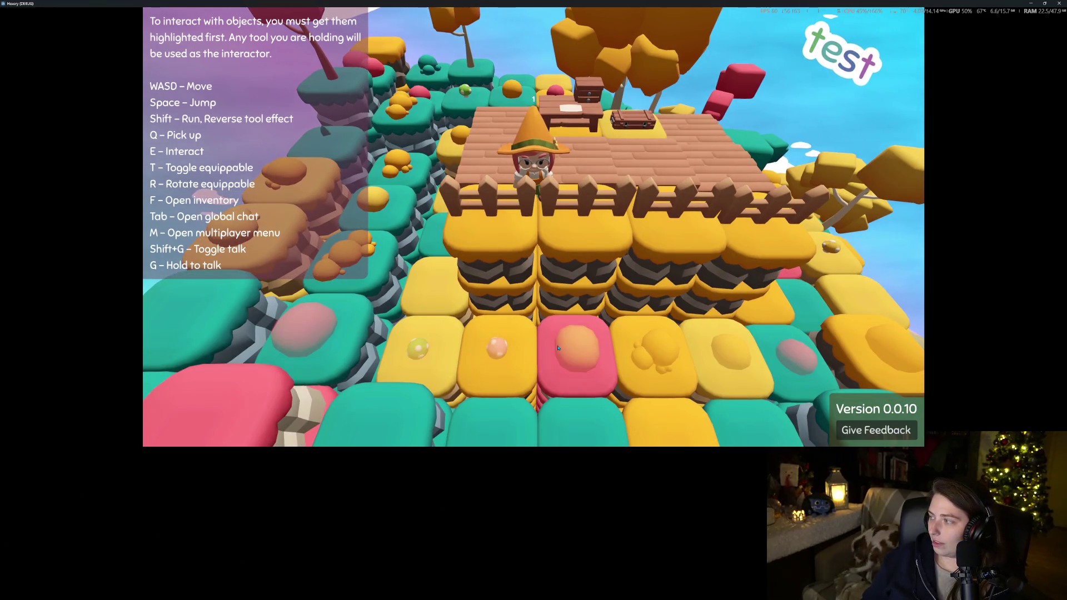
key("w")
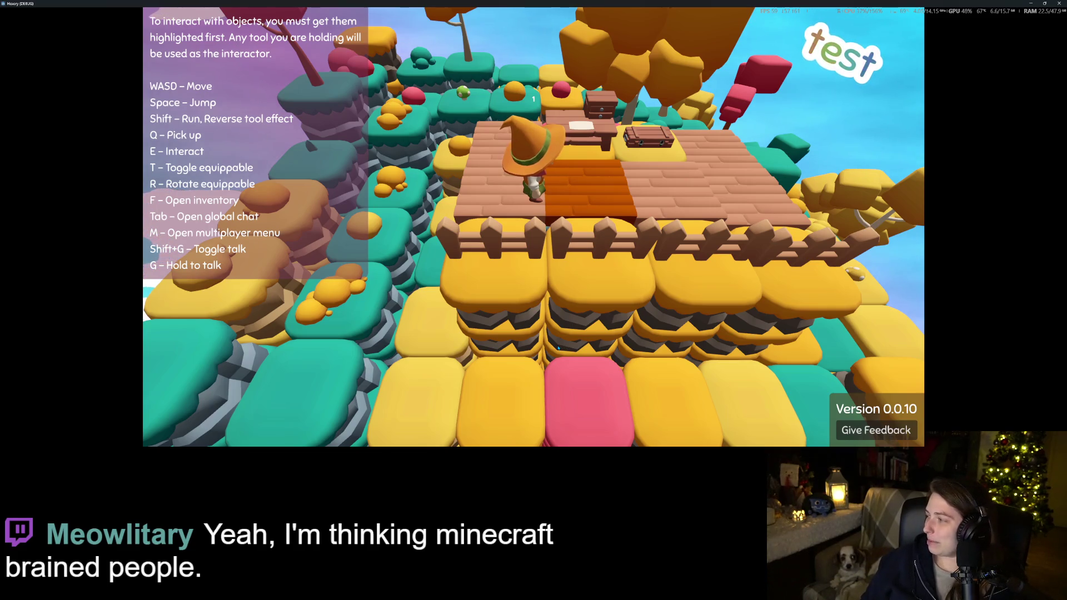
Orbit the camera around the witch while walking across the floor toward the chest
key("Left")
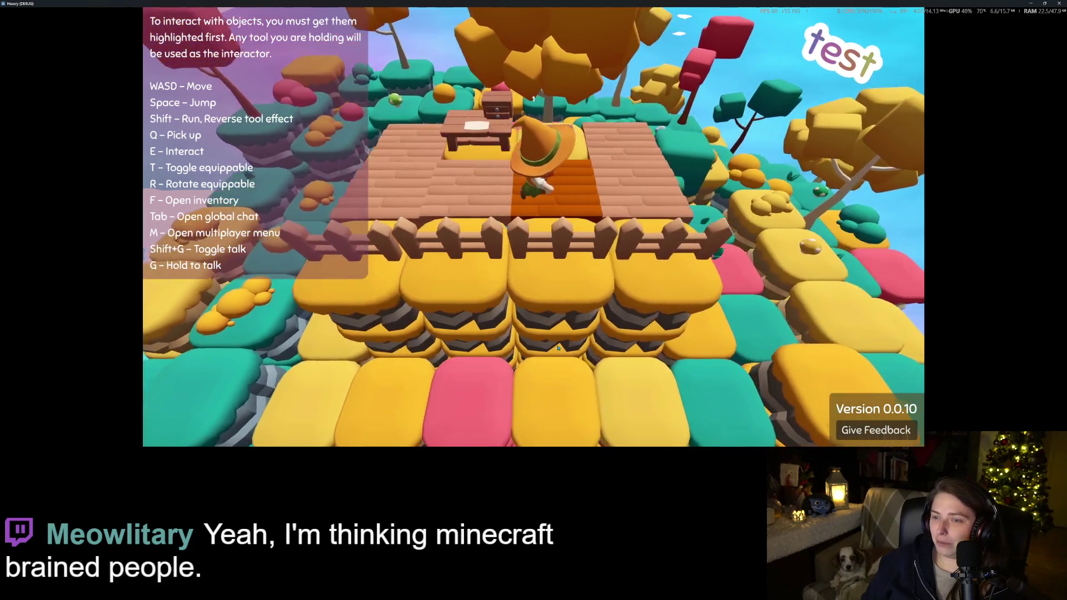
key("w")
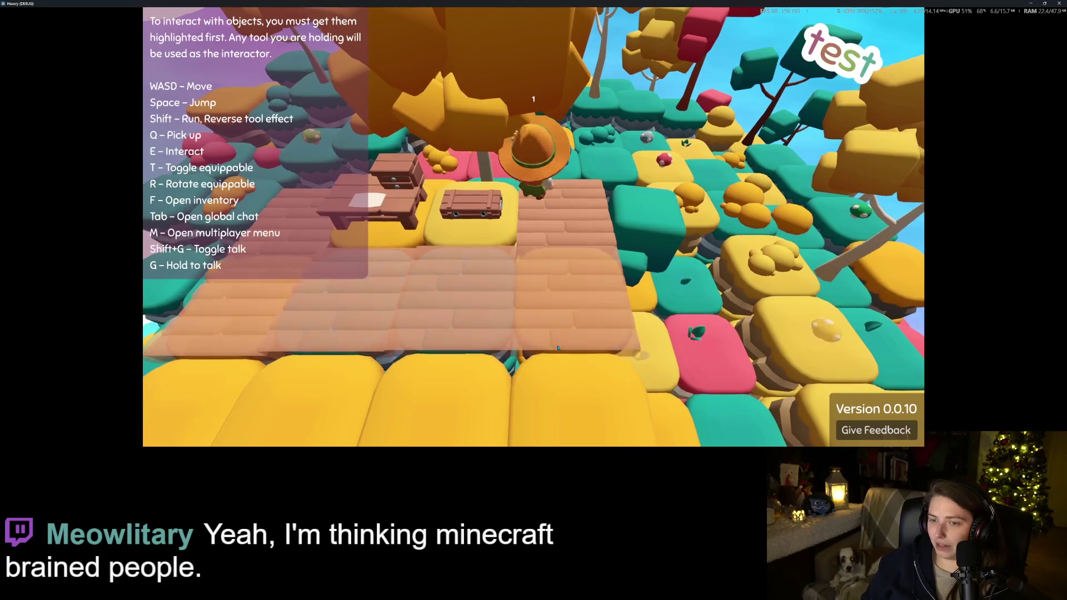
key("Left")
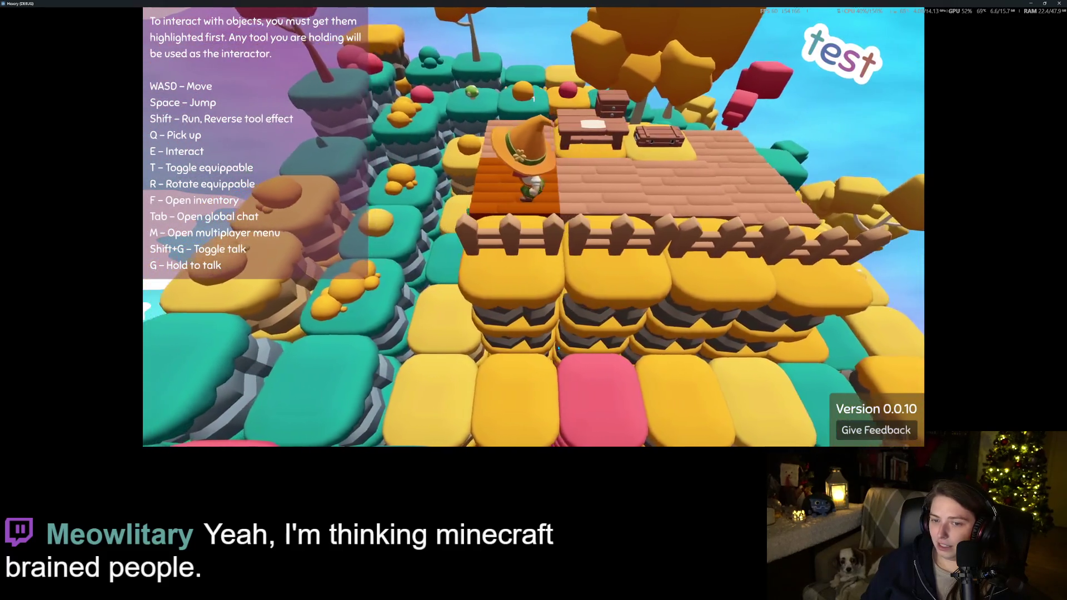
key("Left")
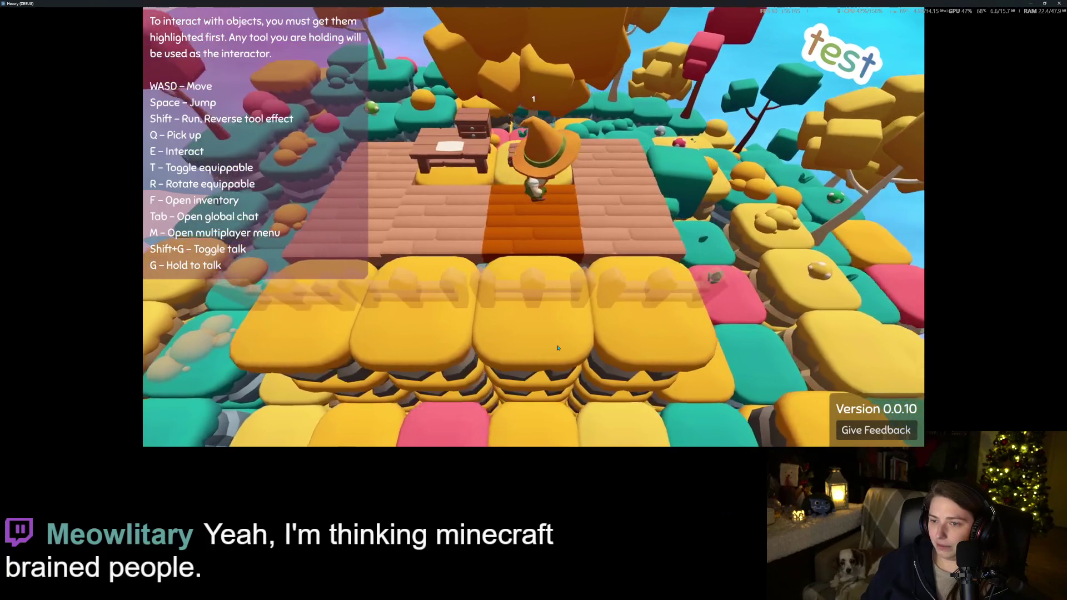
key("Left")
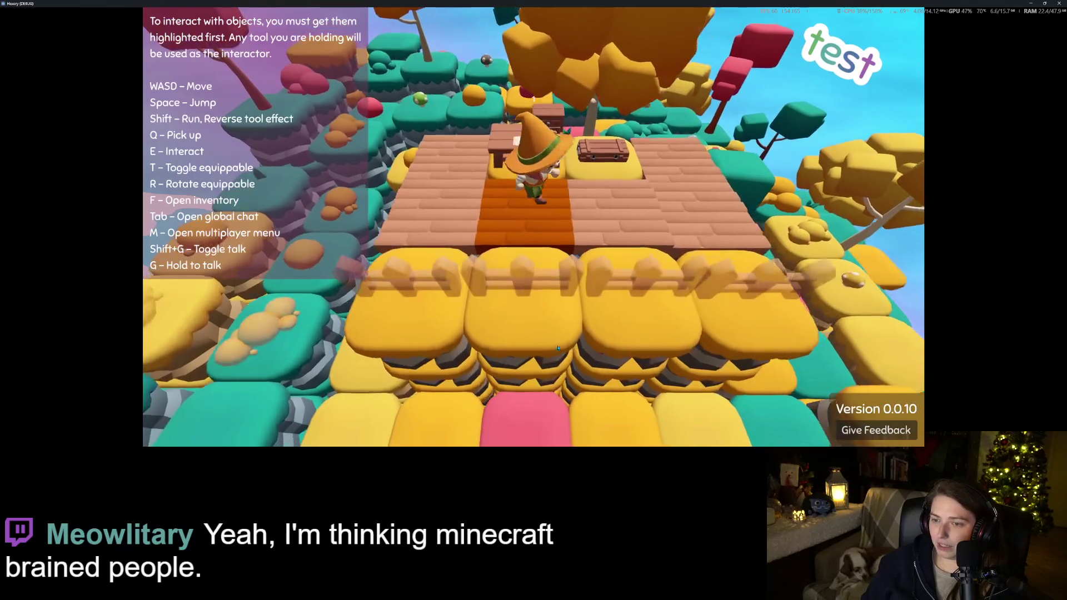
key("Left")
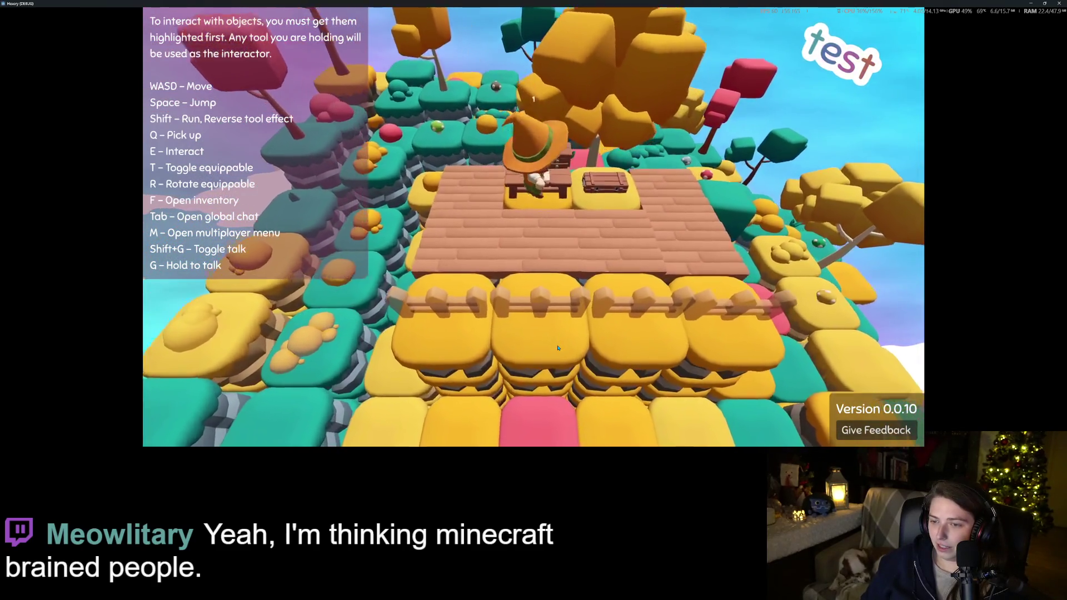
key("Left")
key("Left")
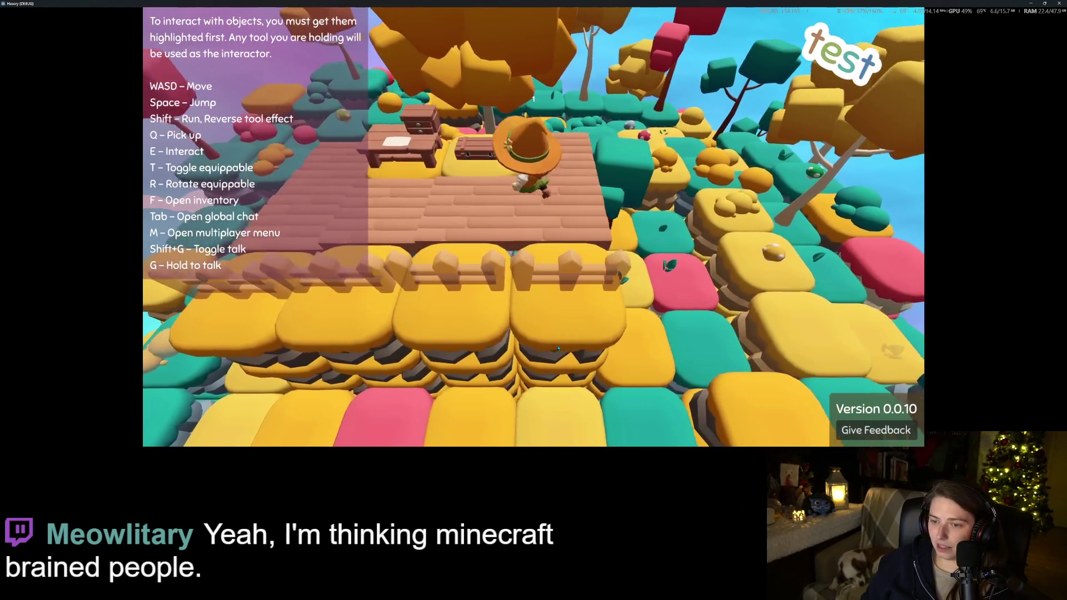
key("Left")
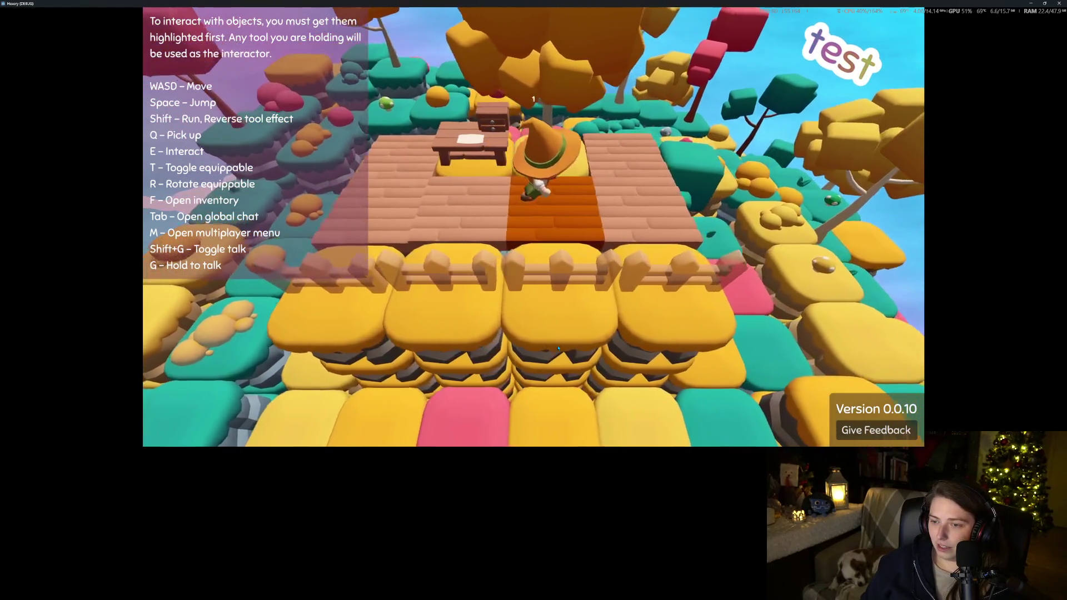
key("Left")
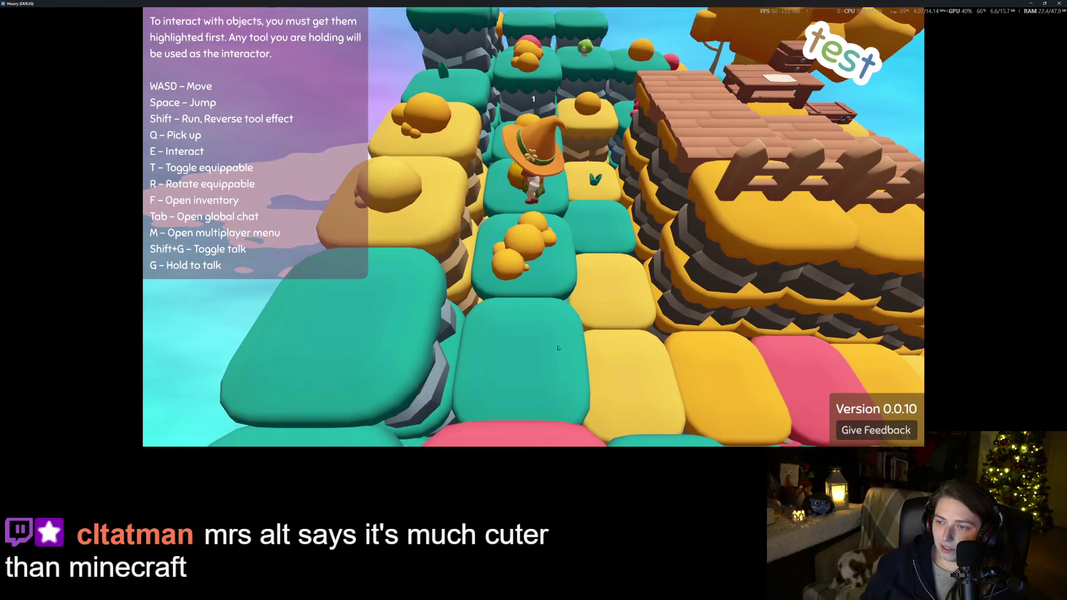
key("Left")
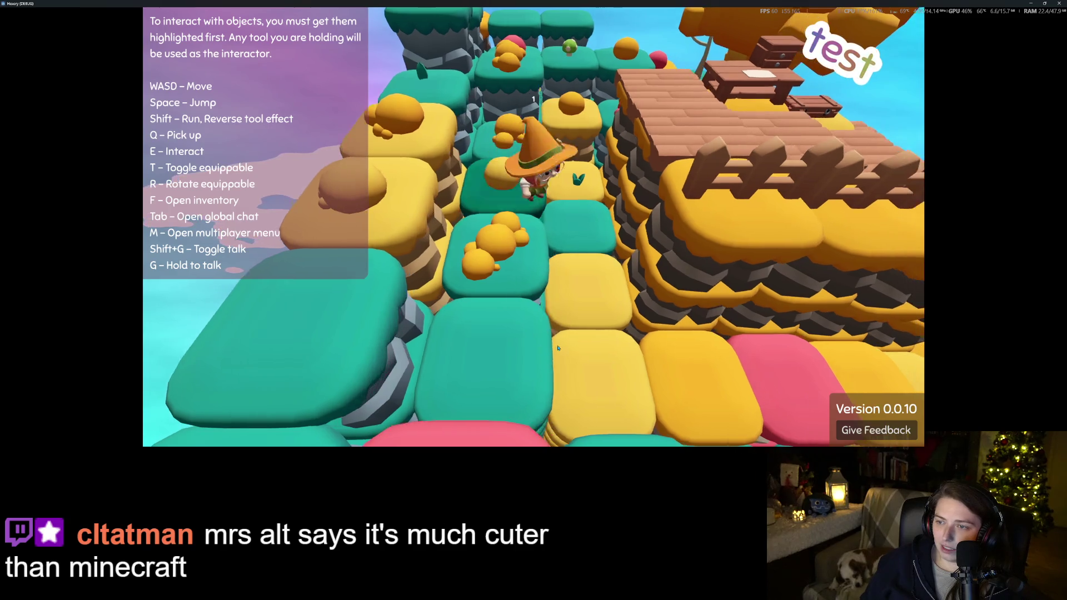
Step onto the sprout tile, swing the view around the deck, and close the game
key("s")
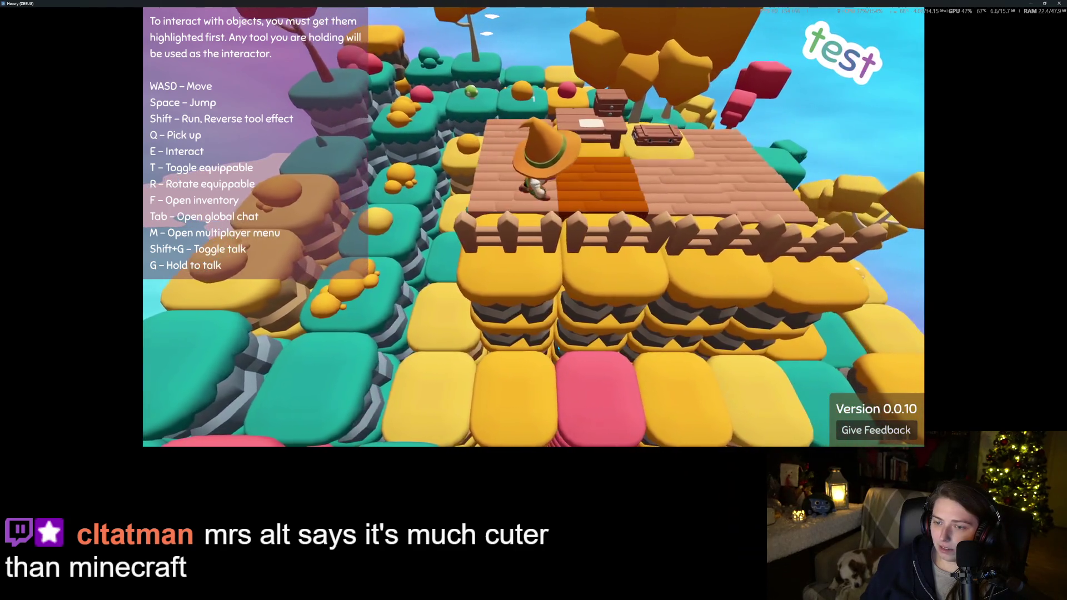
key("Left")
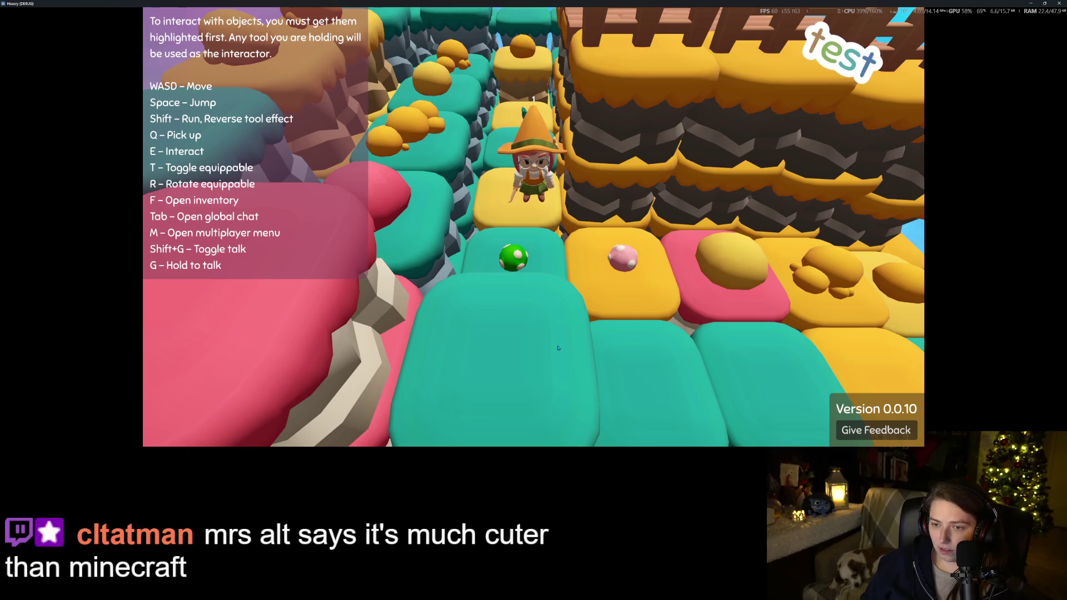
key("Left")
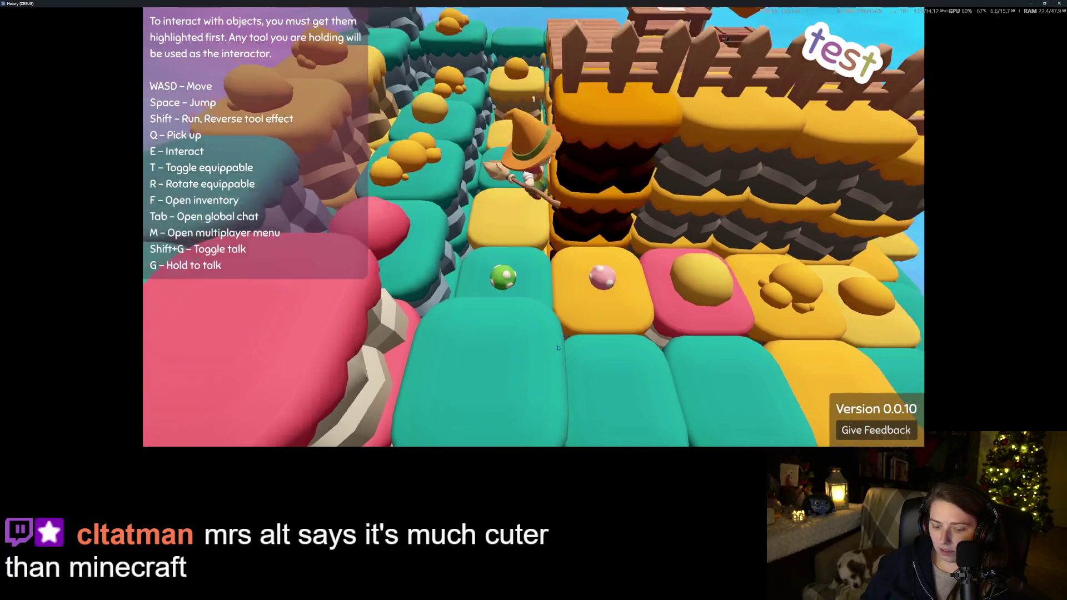
key("Right")
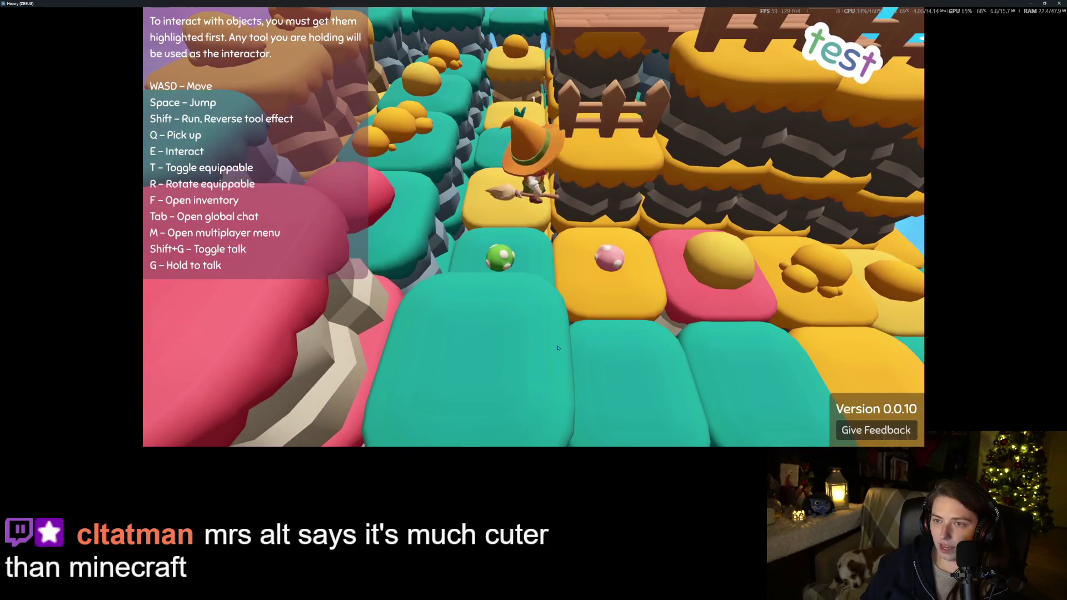
key("Left")
key("Right")
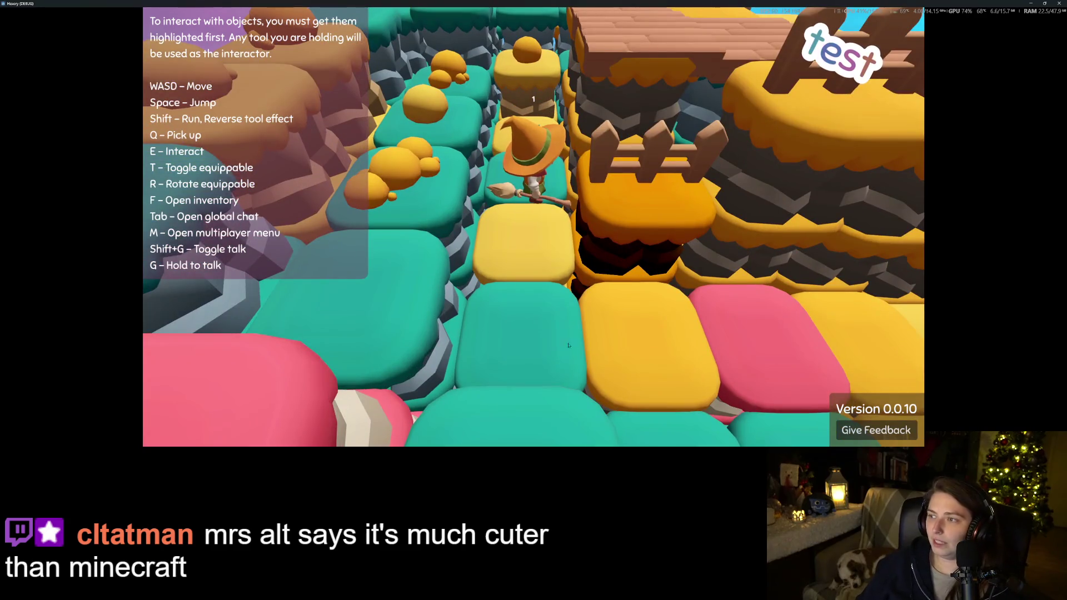
left_click(1058, 3)
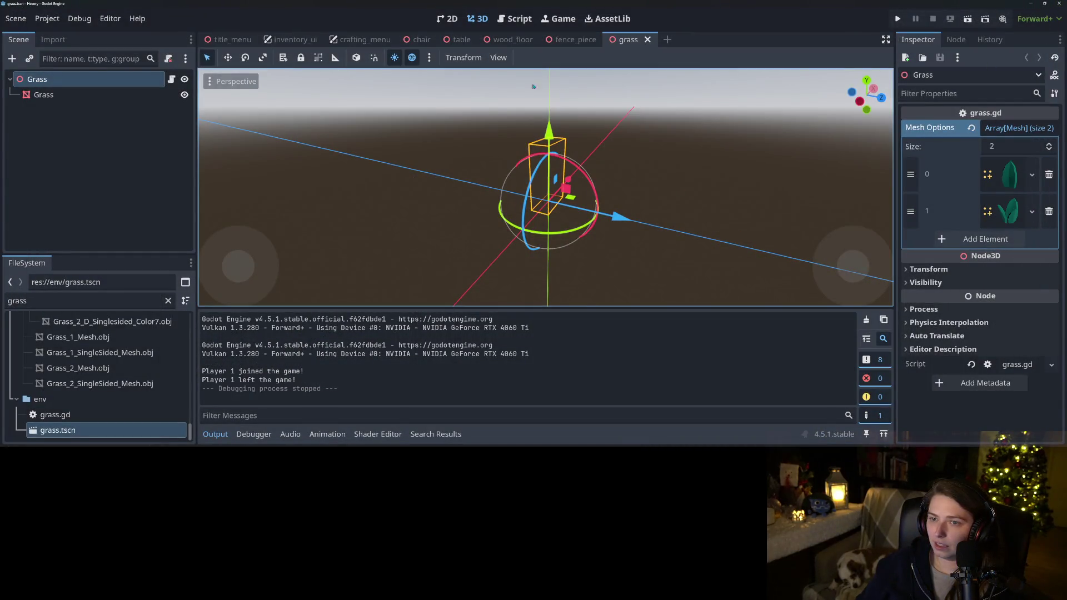
Set FloorWood's x and z scale to 1.35 in wood_floor, save, and run the project
left_click(511, 39)
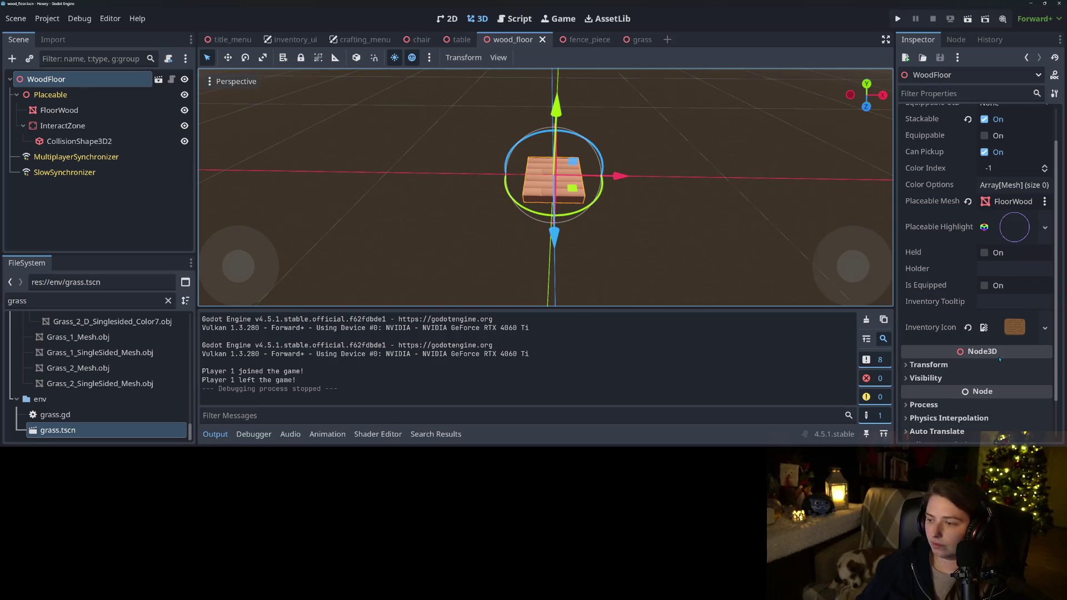
scroll(999, 359, "down", 2)
left_click(995, 317)
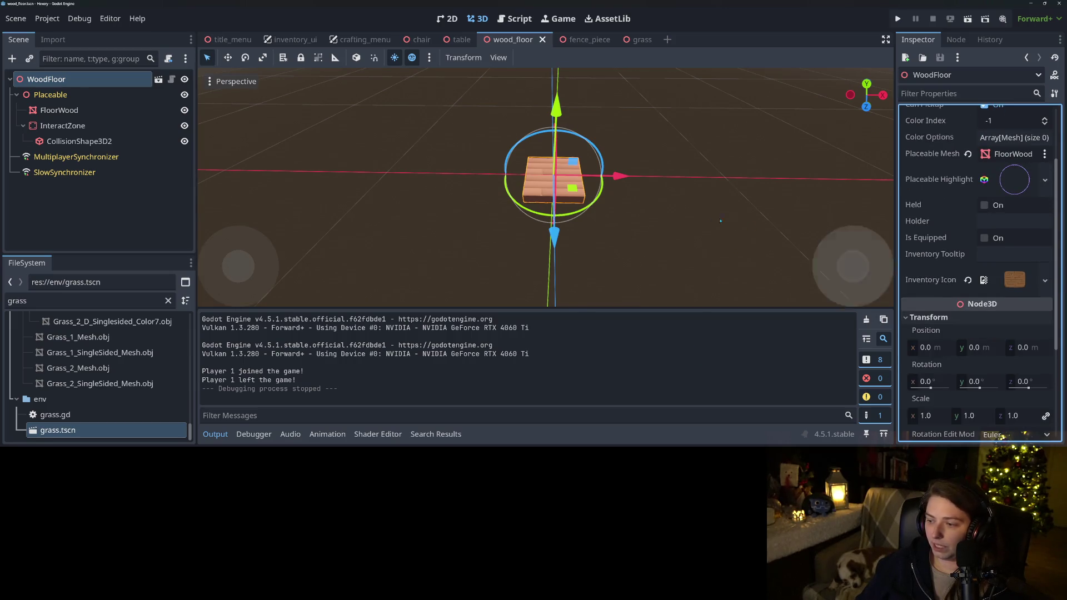
left_click(59, 110)
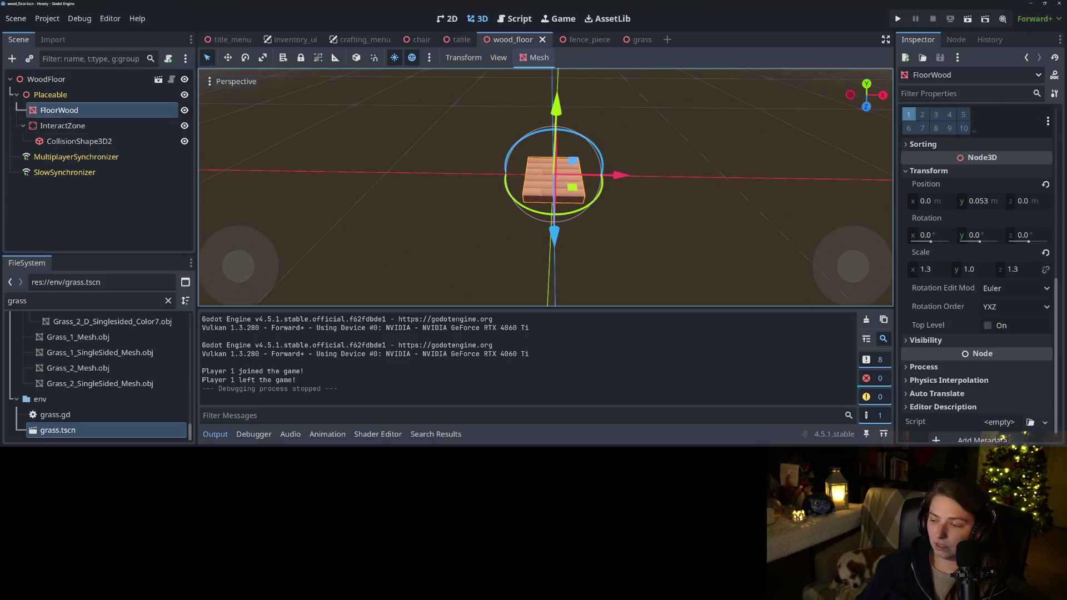
left_click(1015, 270)
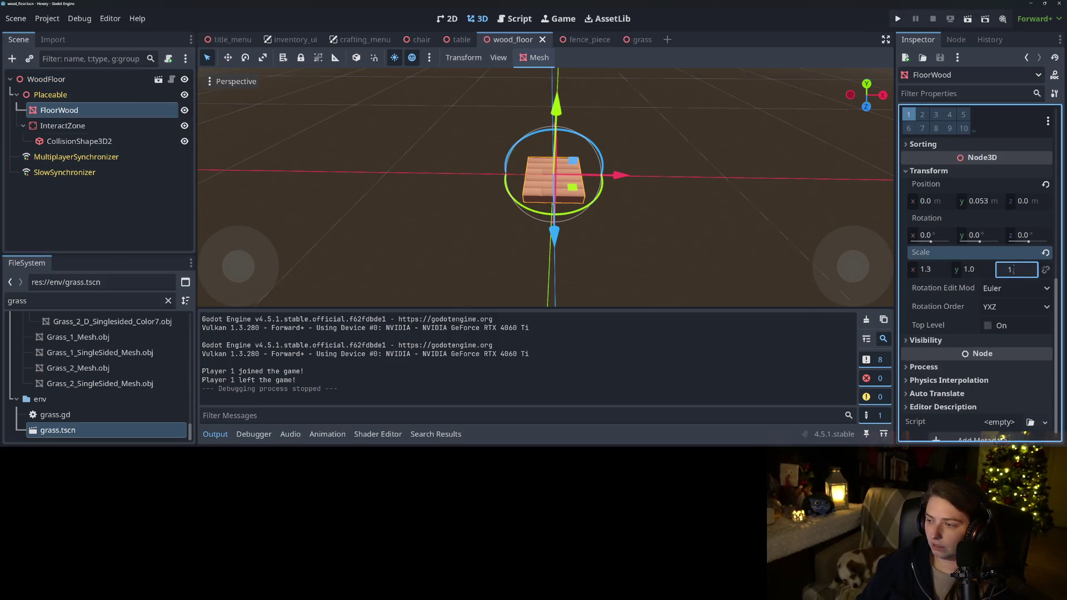
type(".35")
key("Return")
left_click(943, 272)
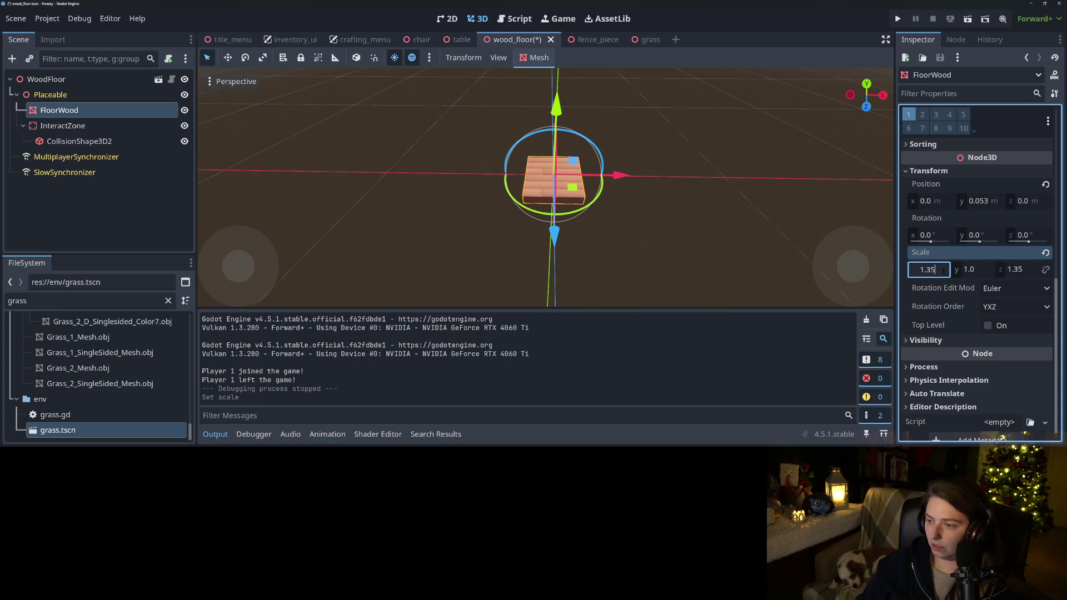
key("Return")
key("ctrl+s")
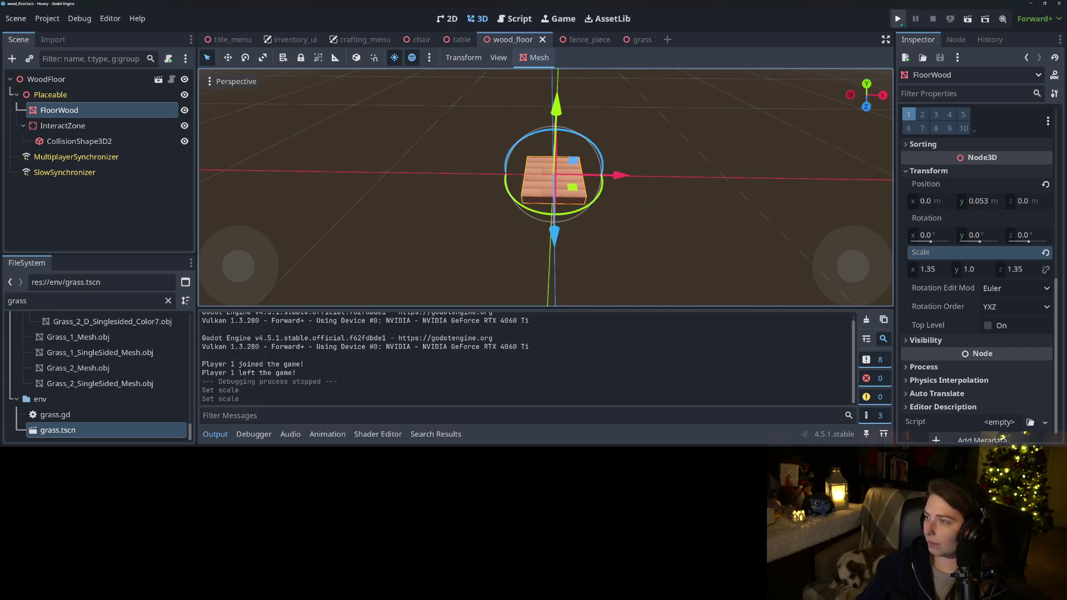
left_click(898, 20)
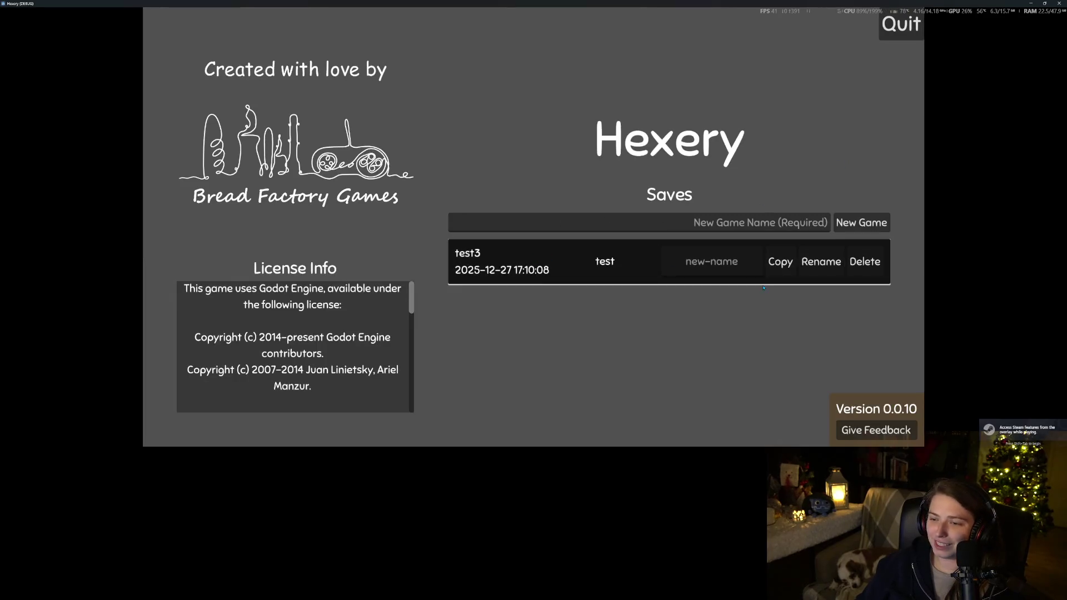
Load the test save, walk across the wooden deck to inspect the floor, then exit the game
left_click(765, 284)
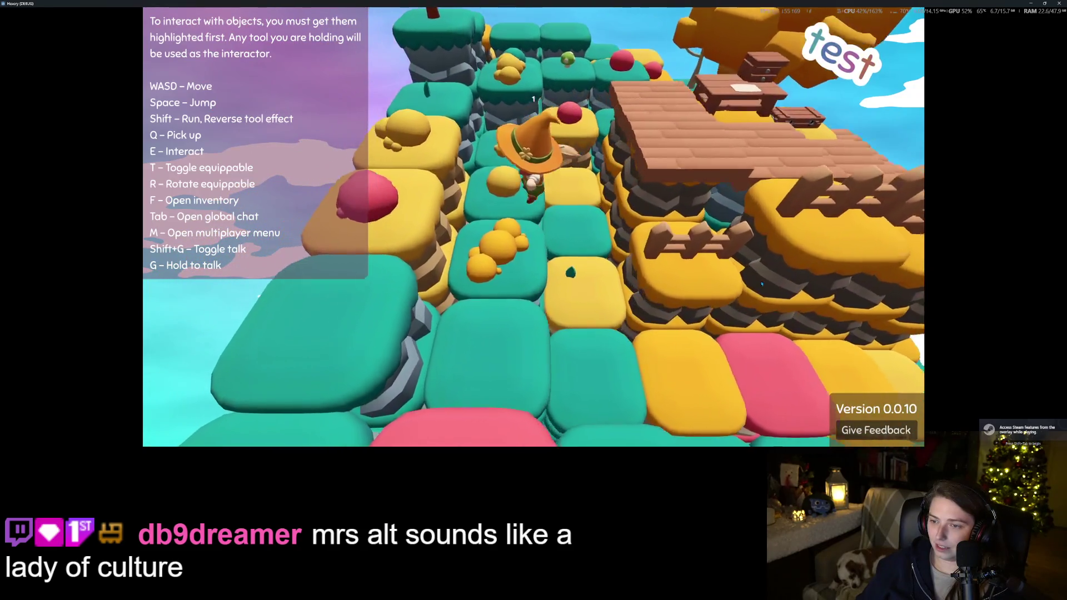
key("d")
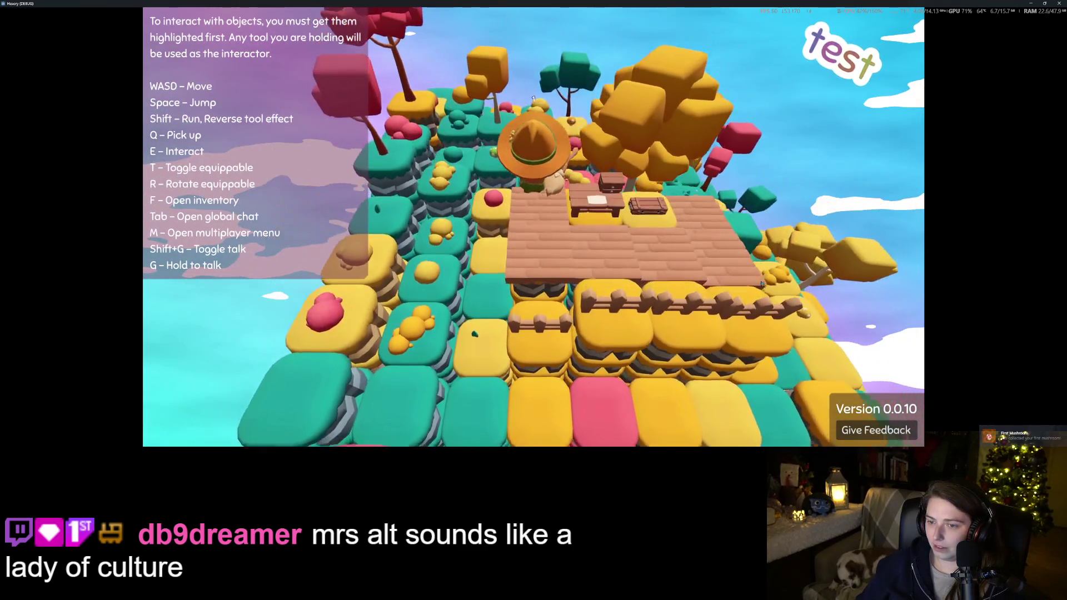
key("s")
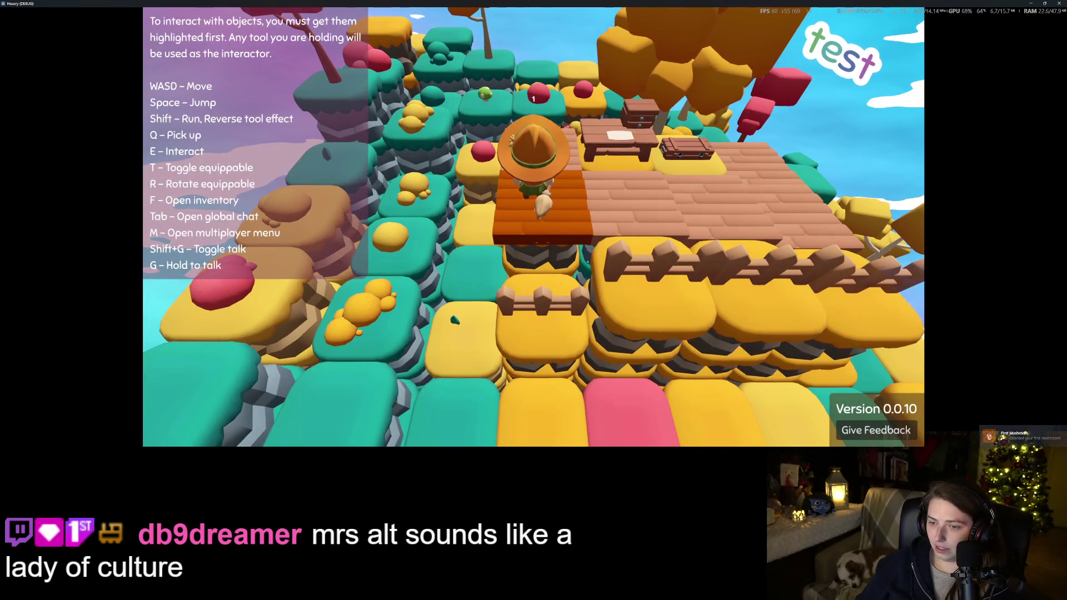
key("d")
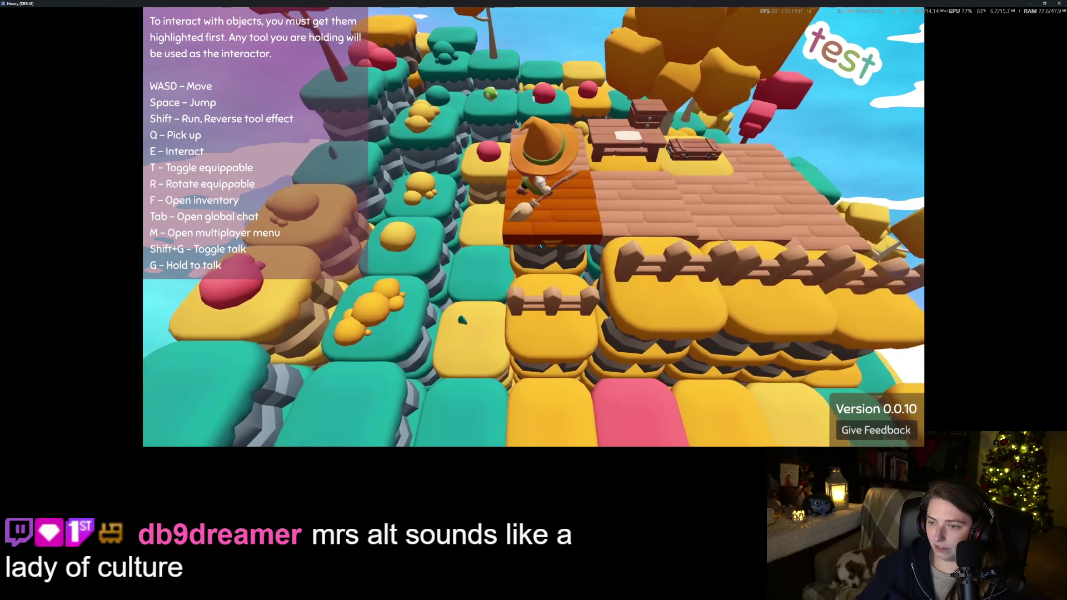
key("w")
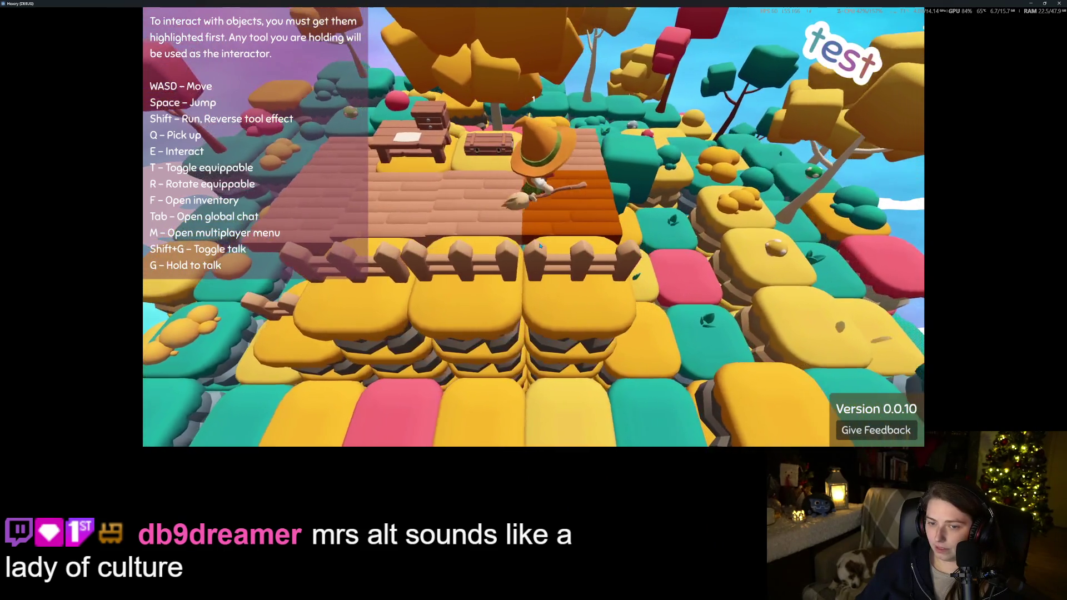
key("a")
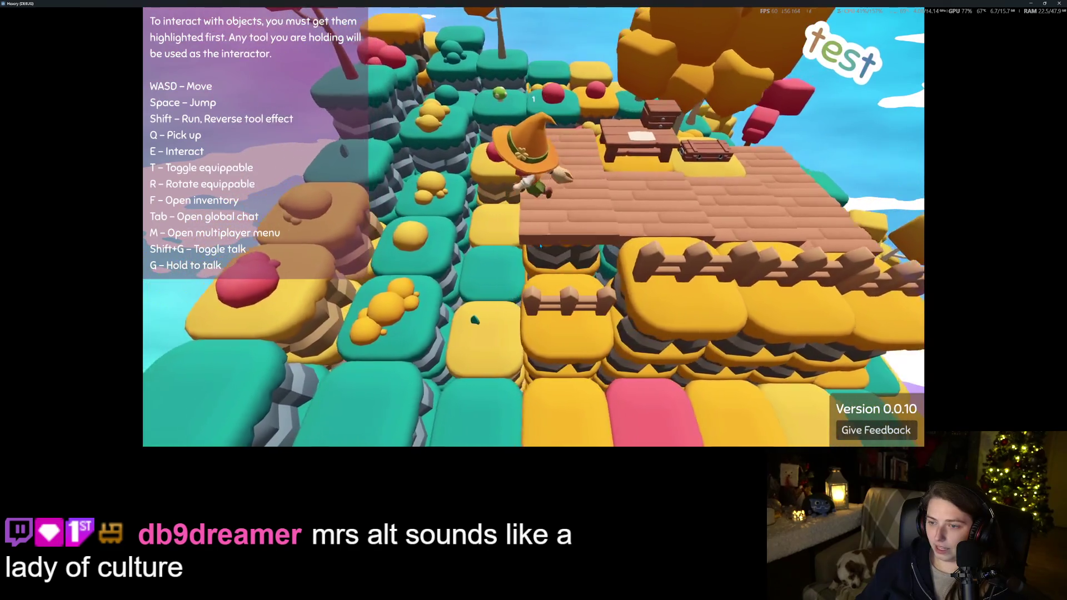
key("d")
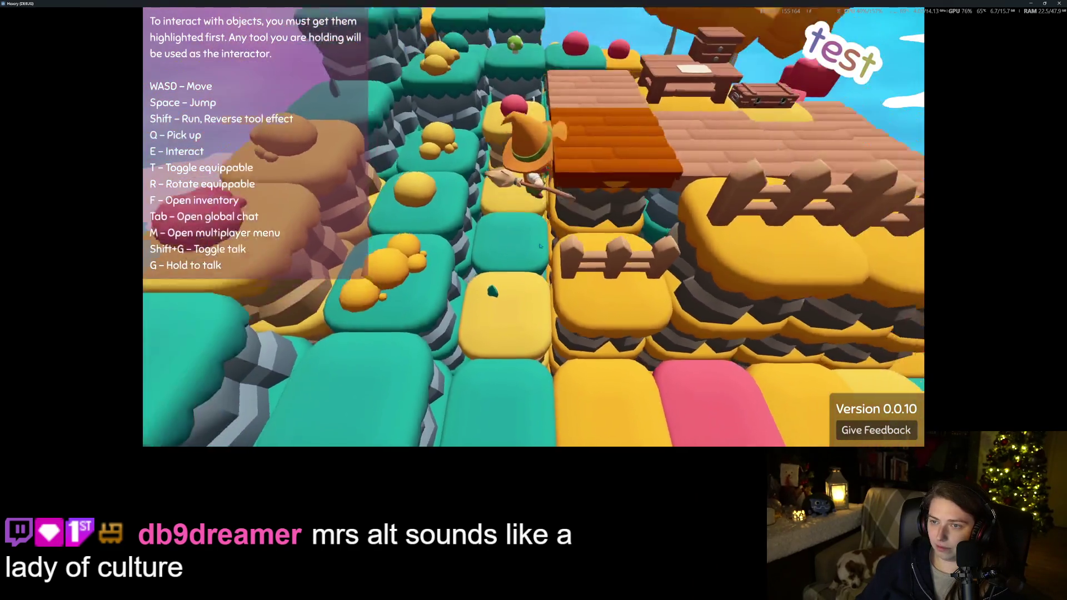
key("Escape")
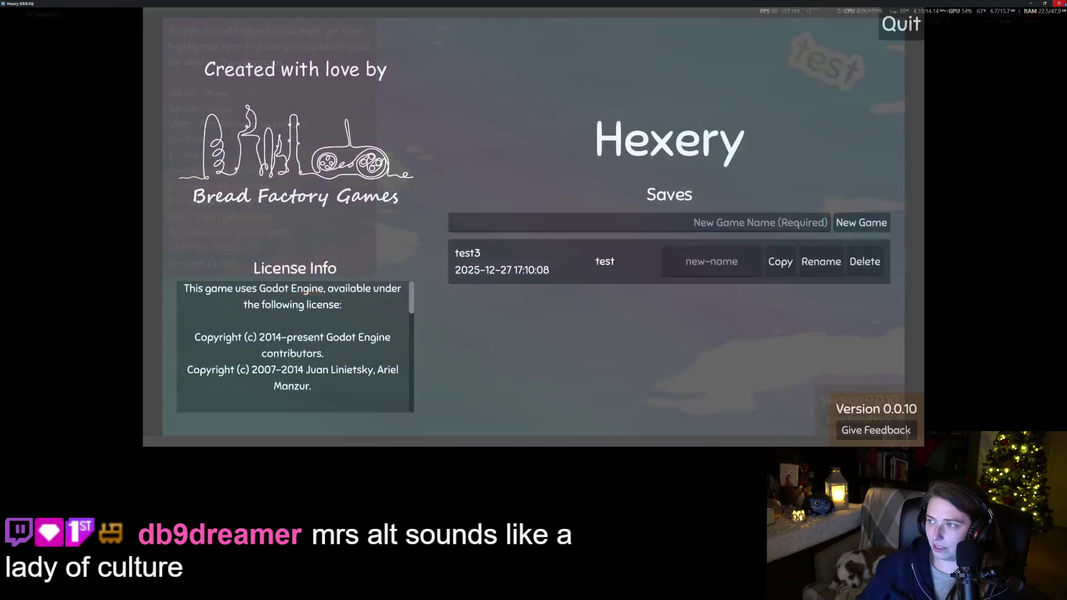
left_click(1059, 3)
Change FloorWood's z and x scale to 1.4, save wood_floor, and rerun with F5
left_click(1015, 270)
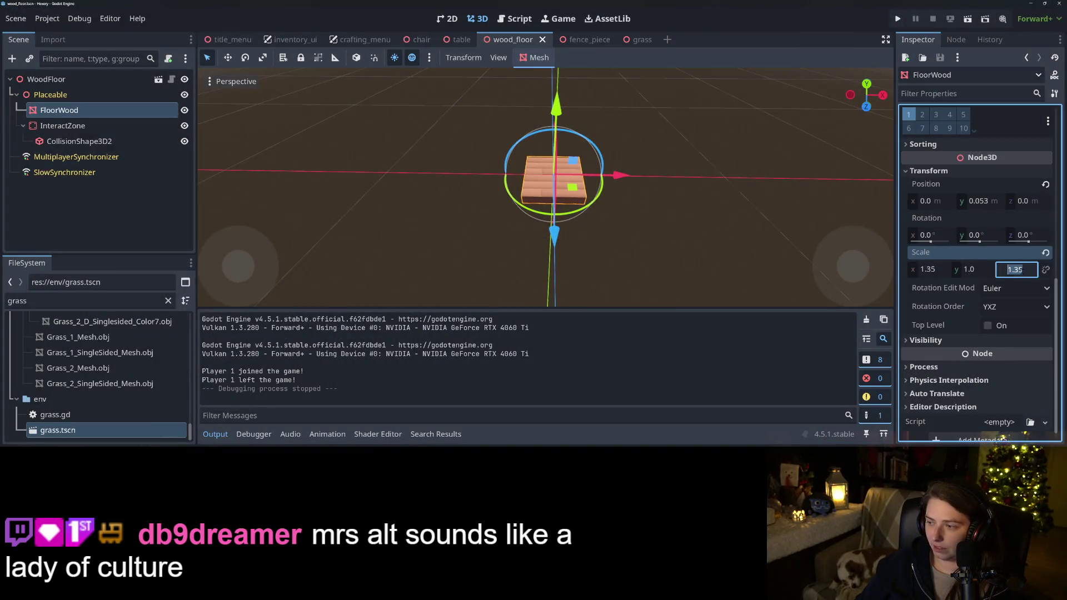
left_click(939, 270)
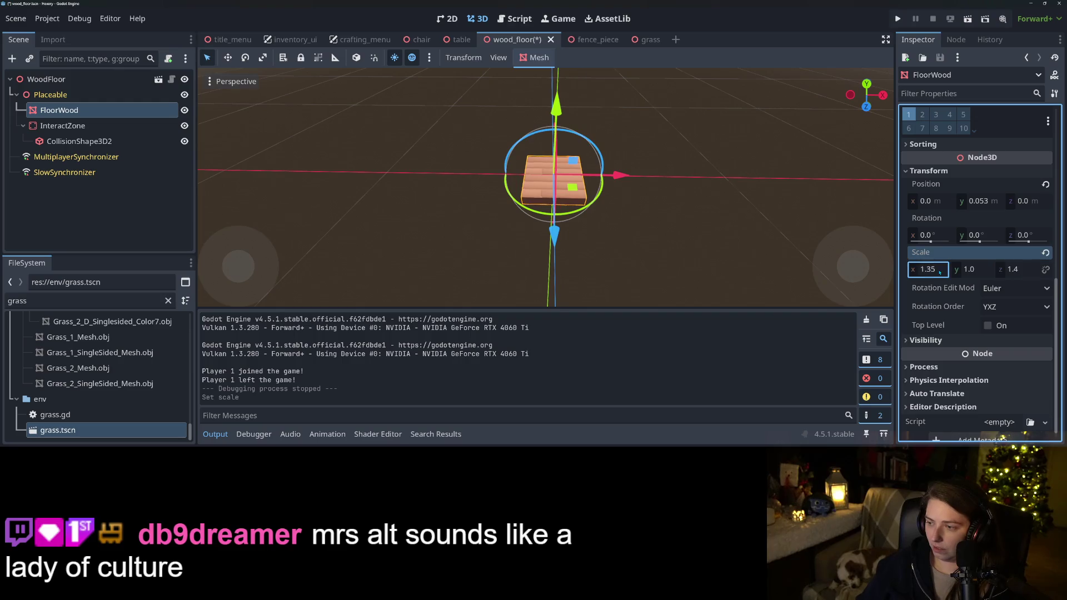
type("1.4")
key("Return")
key("ctrl+s")
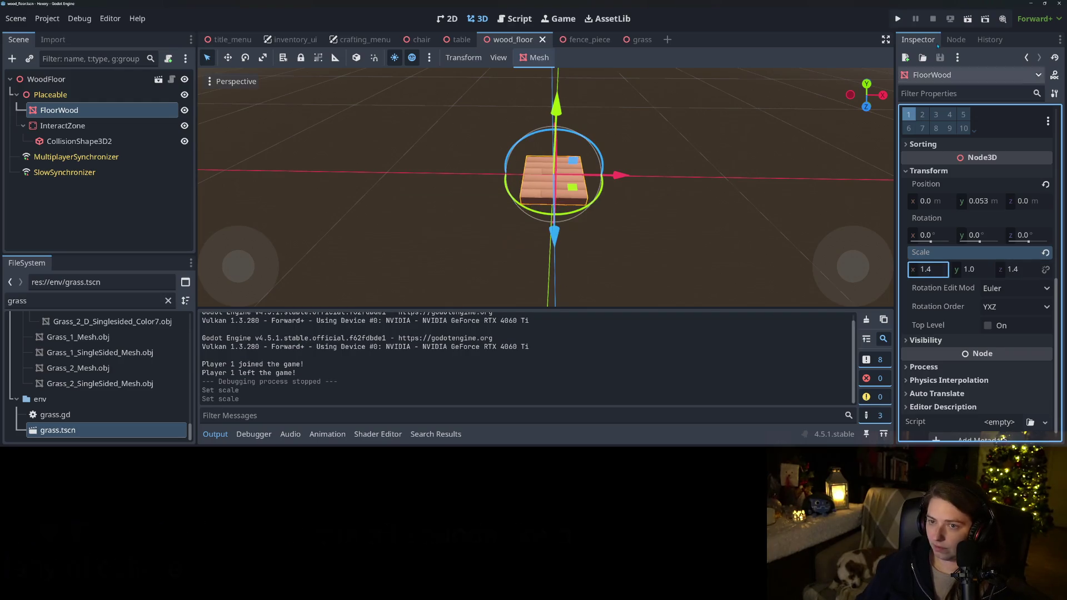
key("F5")
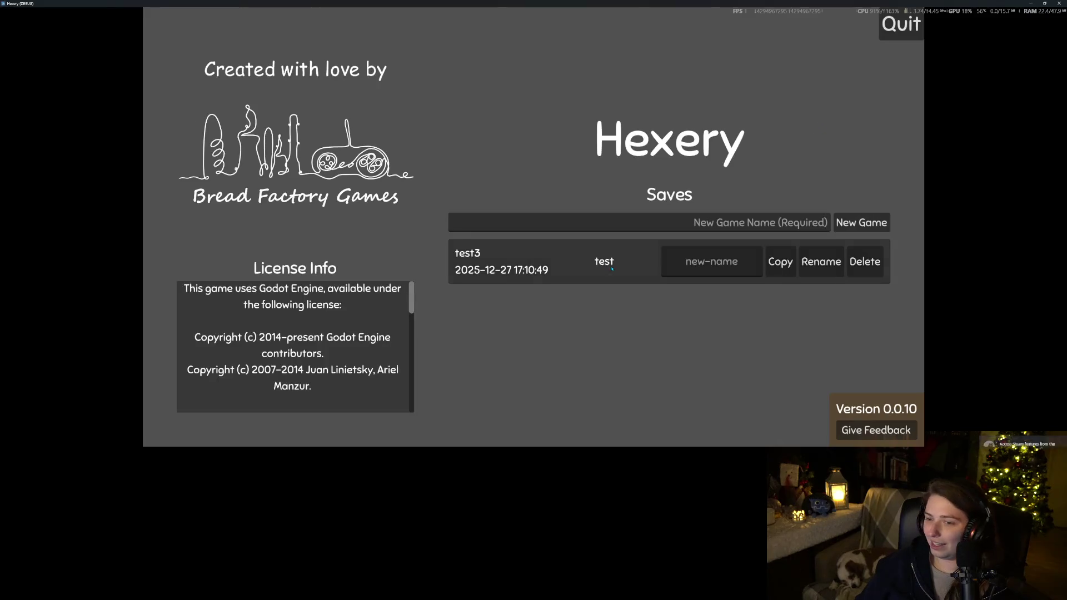
Load the test save, walk past the fence and back onto the deck, and pick up the broom
left_click(584, 254)
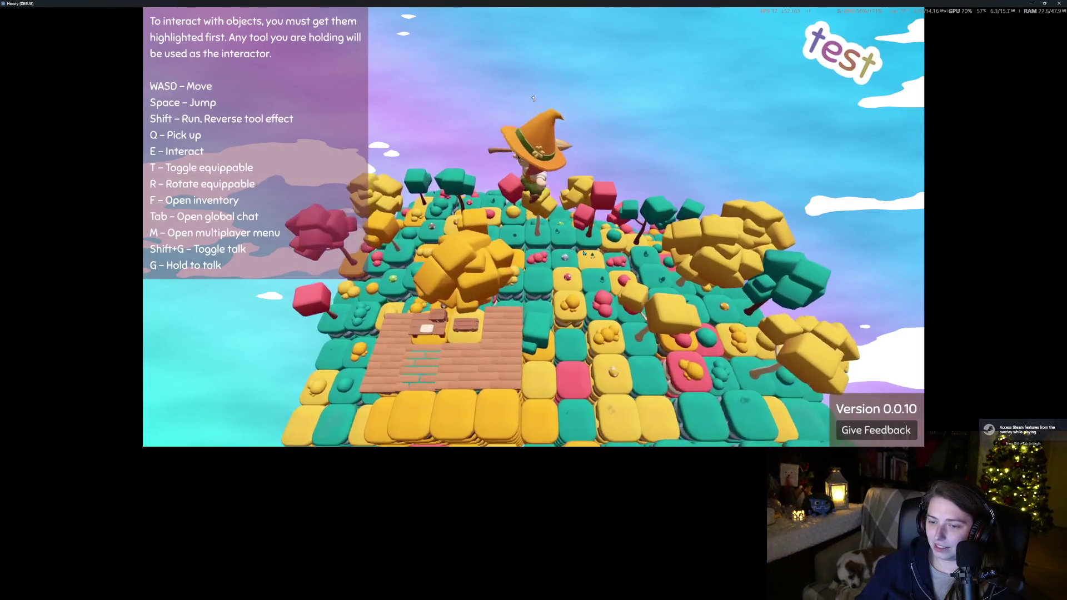
key("a")
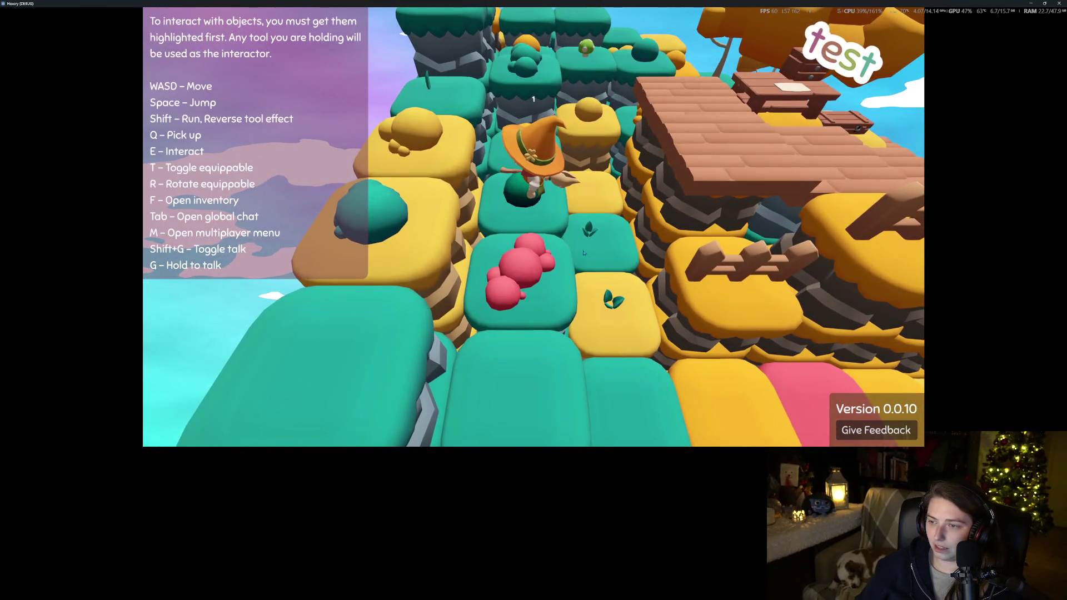
key("a")
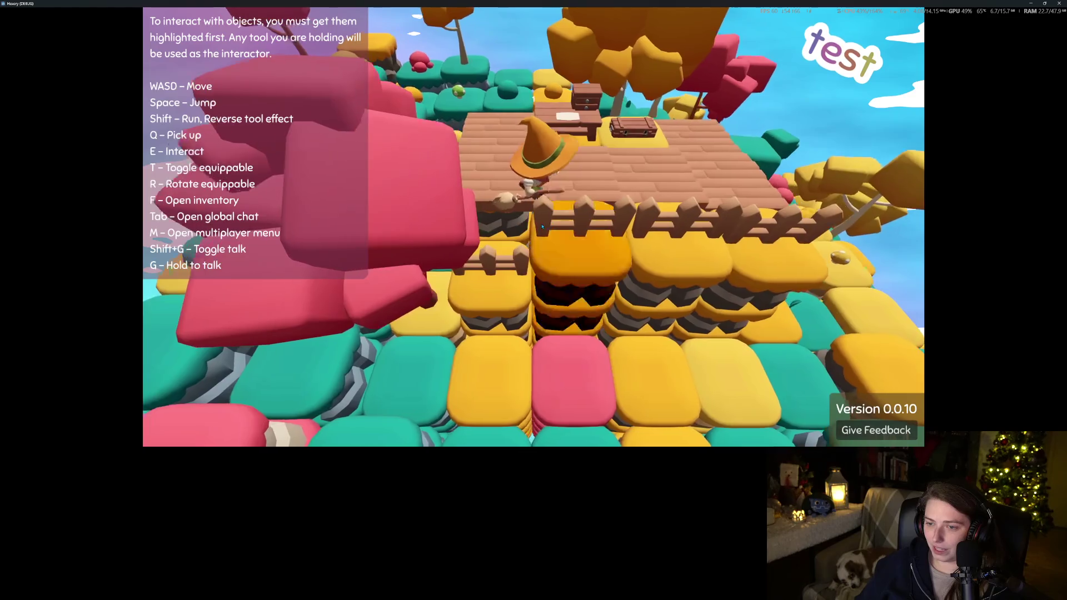
key("s")
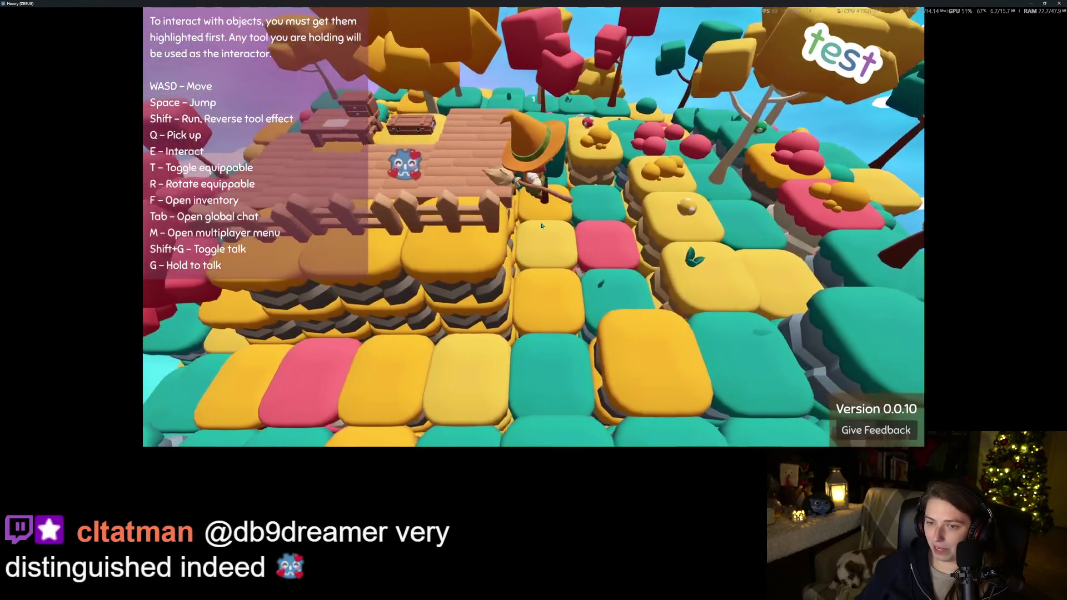
key("w")
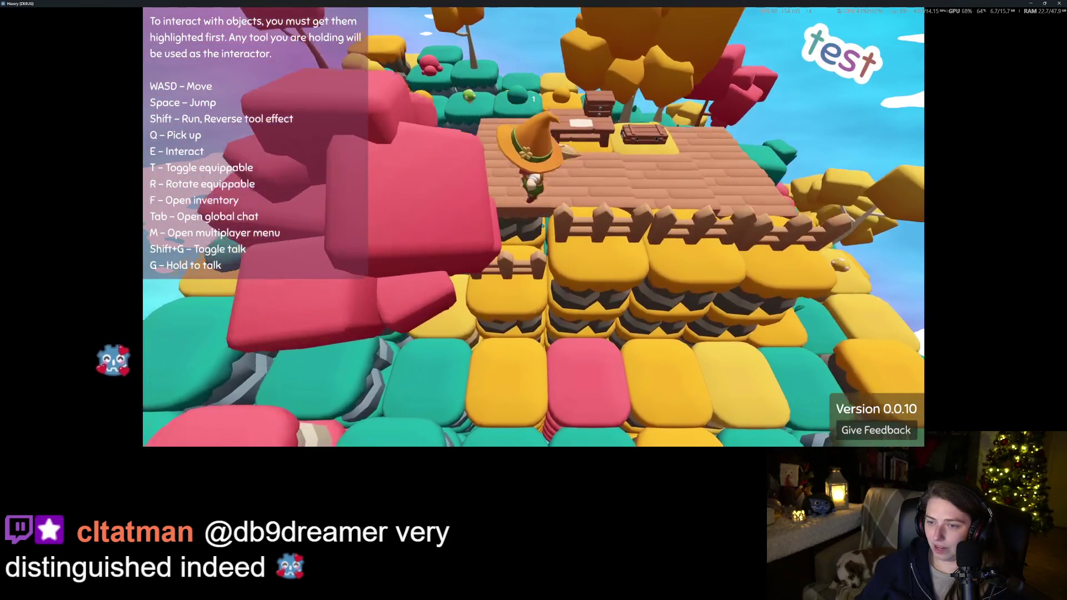
key("q")
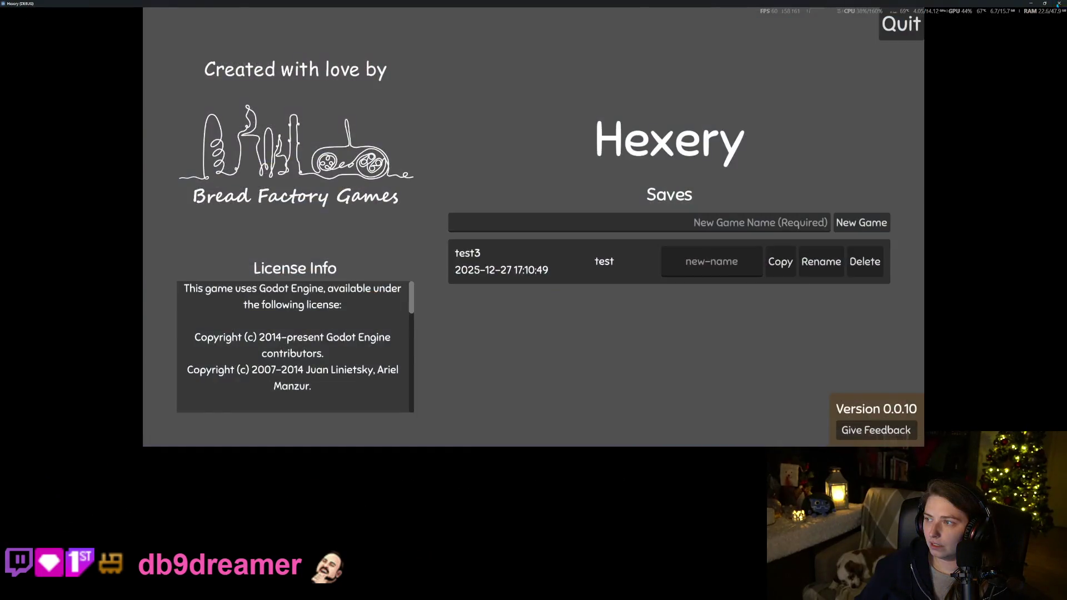
left_click(1059, 3)
Set the FloorWood mesh's x and z scale to 1.3 in the Inspector
left_click(936, 270)
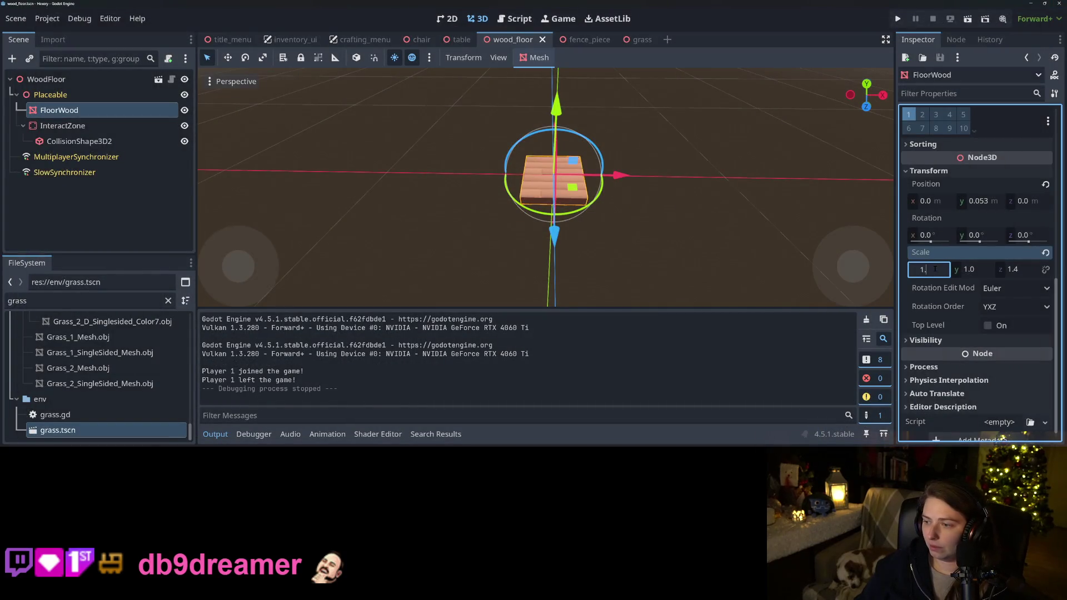
key("Tab")
key("shift+Tab")
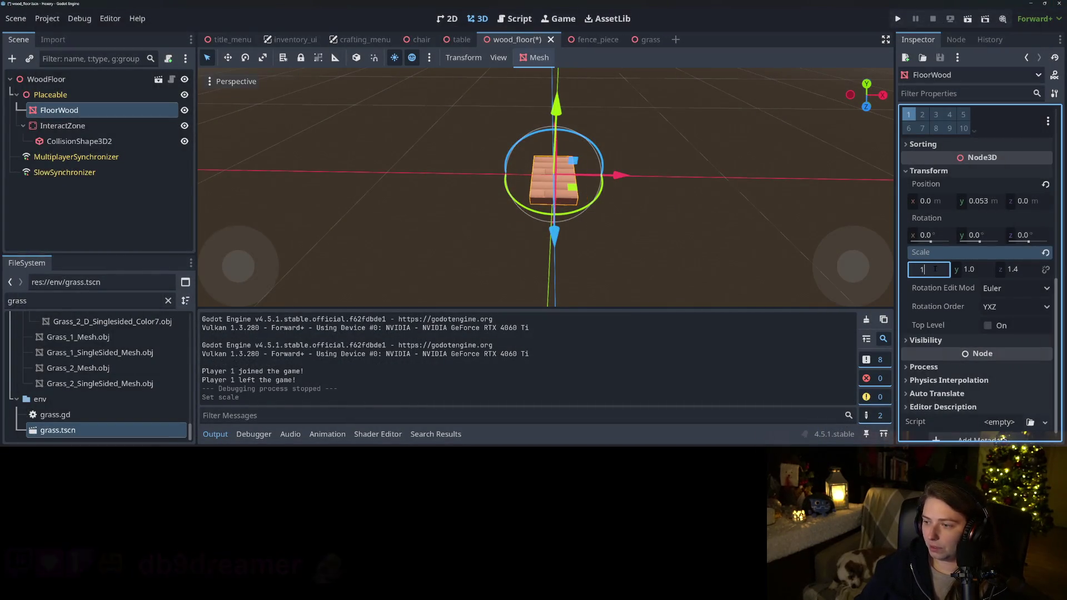
type("1.3")
key("Tab")
key("Tab")
type("3")
key("Return")
Save the wood_floor scene and review the ground_piece.gd diff in GitHub Desktop
key("ctrl+s")
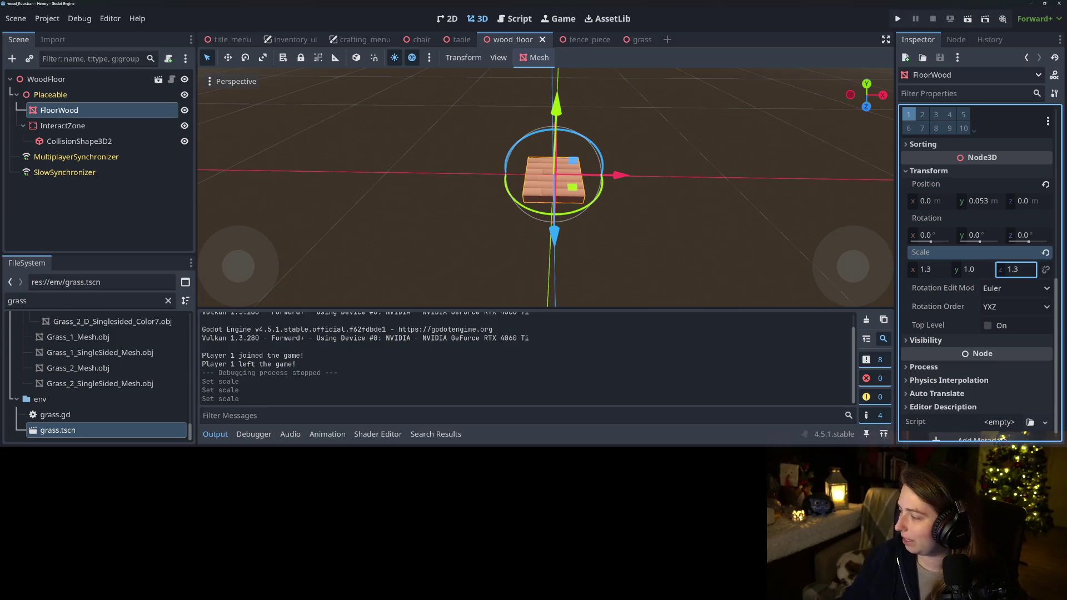
key("alt+Tab")
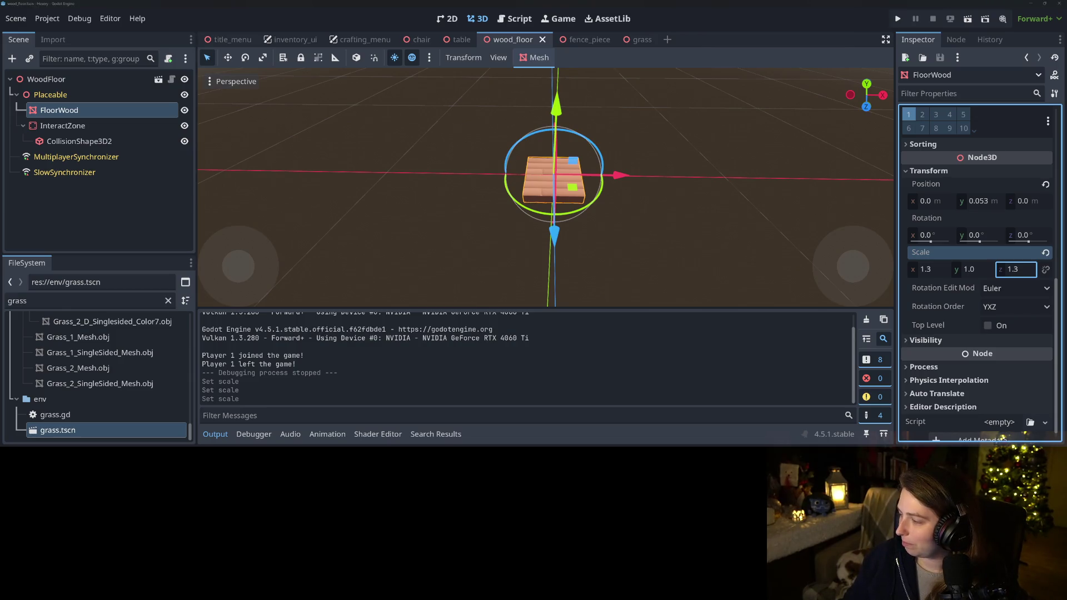
left_click(124, 136)
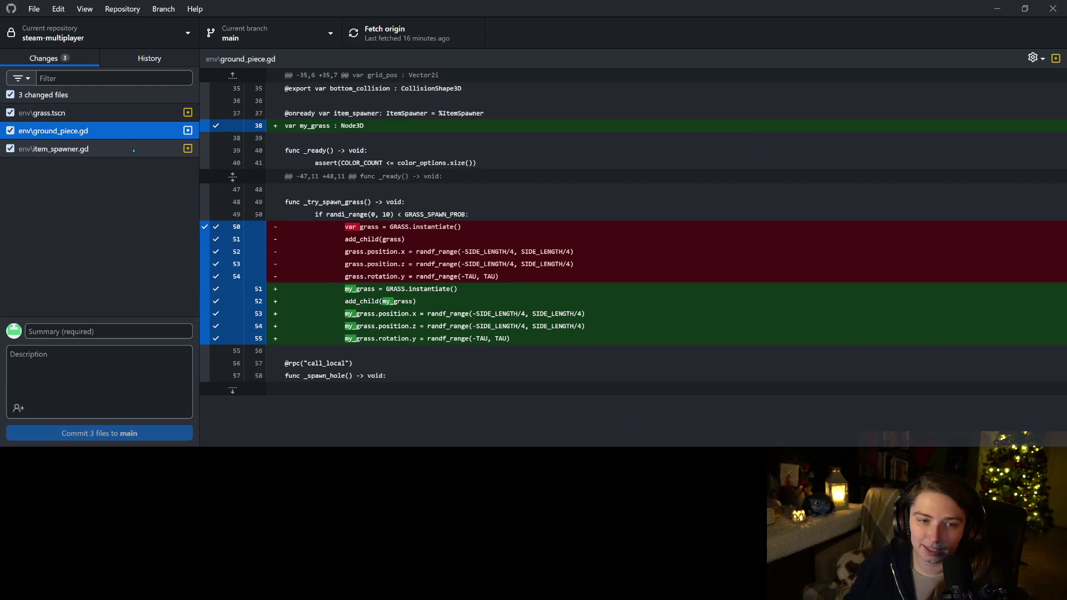
Commit the three files with a summary about the thing tile and grass mesh options, push, and minimize
left_click(134, 150)
left_click(144, 334)
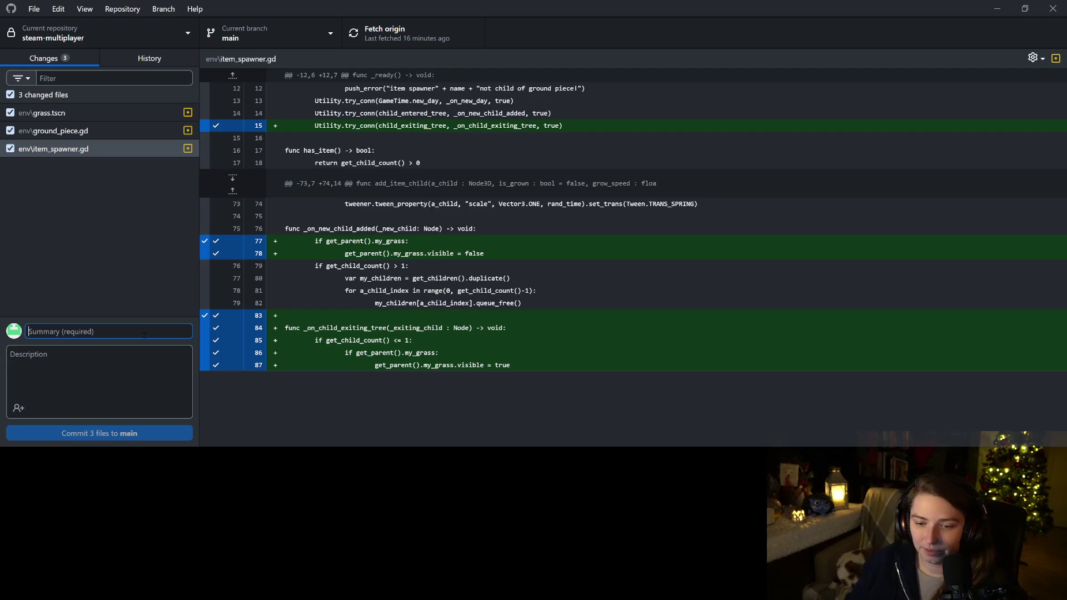
type("adds hiding grass wehn")
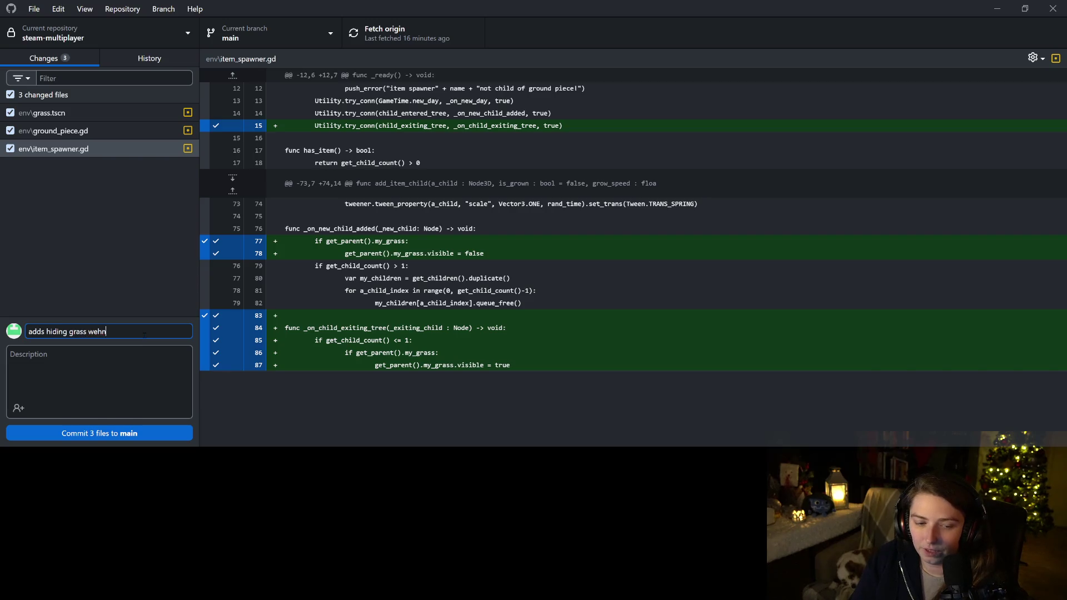
key("BackSpace")
key("BackSpace")
key("BackSpace")
type("hen something i")
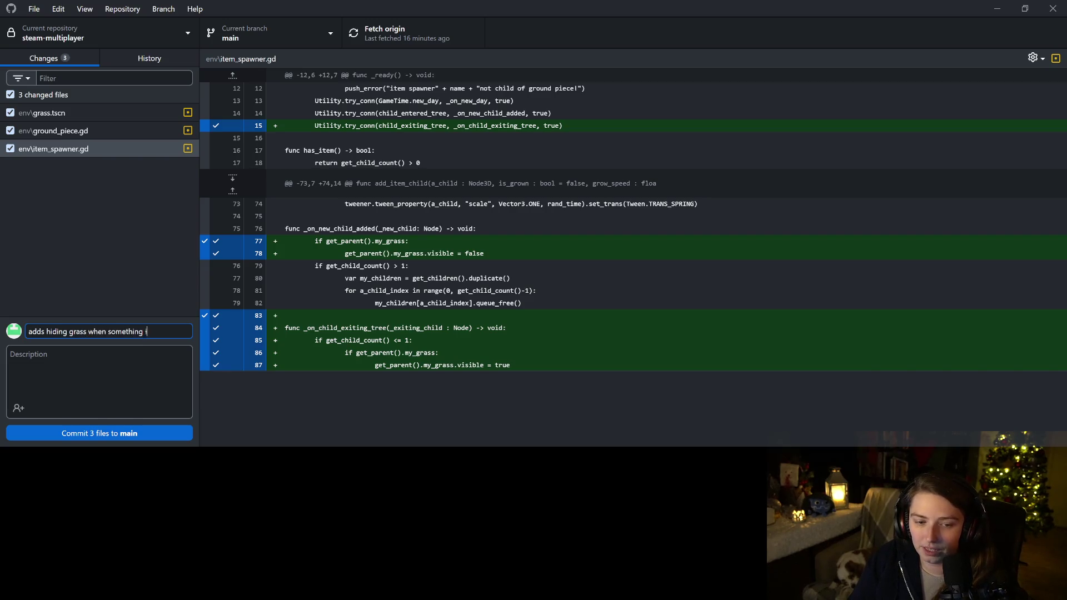
type("tile, exposes it when t")
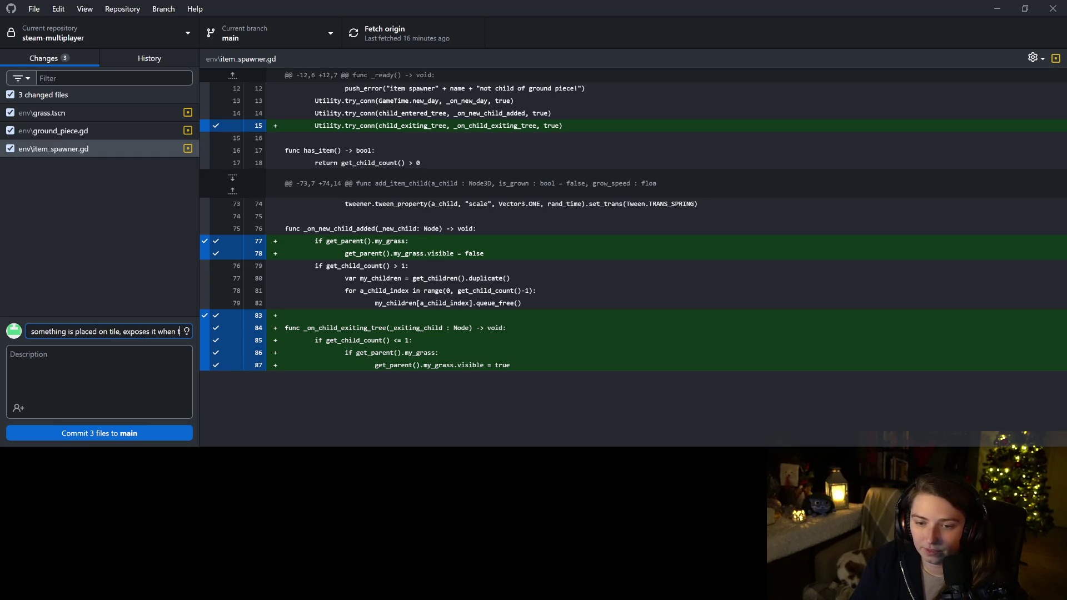
type("hing")
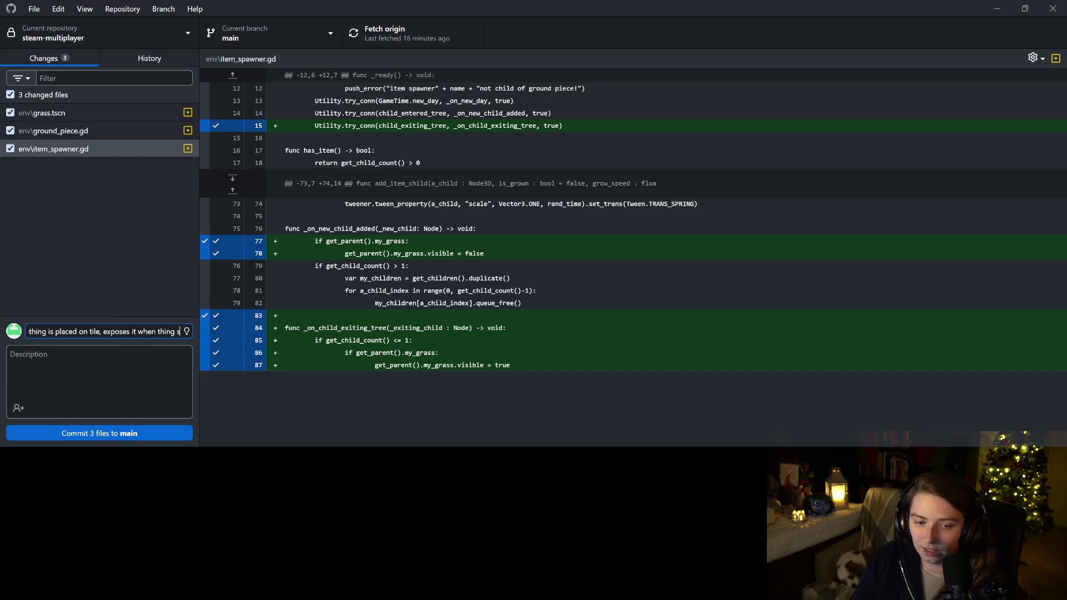
type(" is removed,")
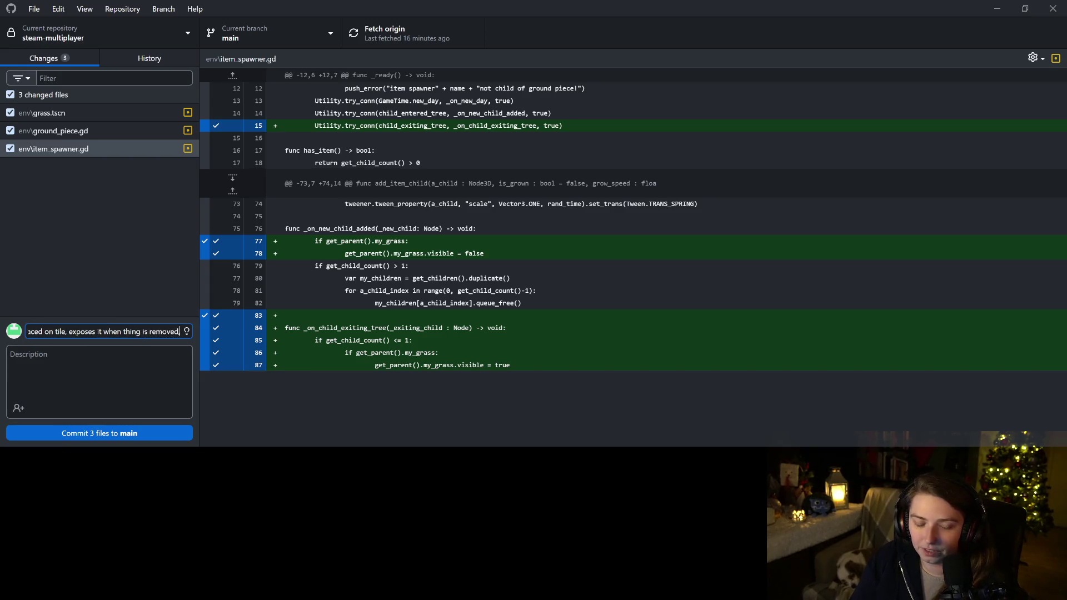
type(" Iimits grass")
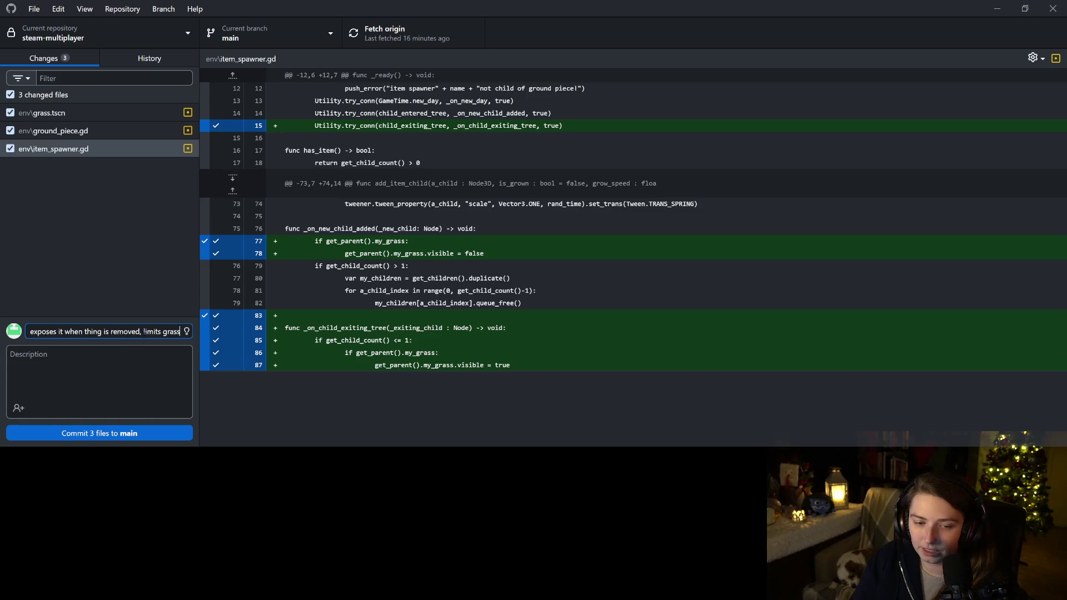
type(" mesh options")
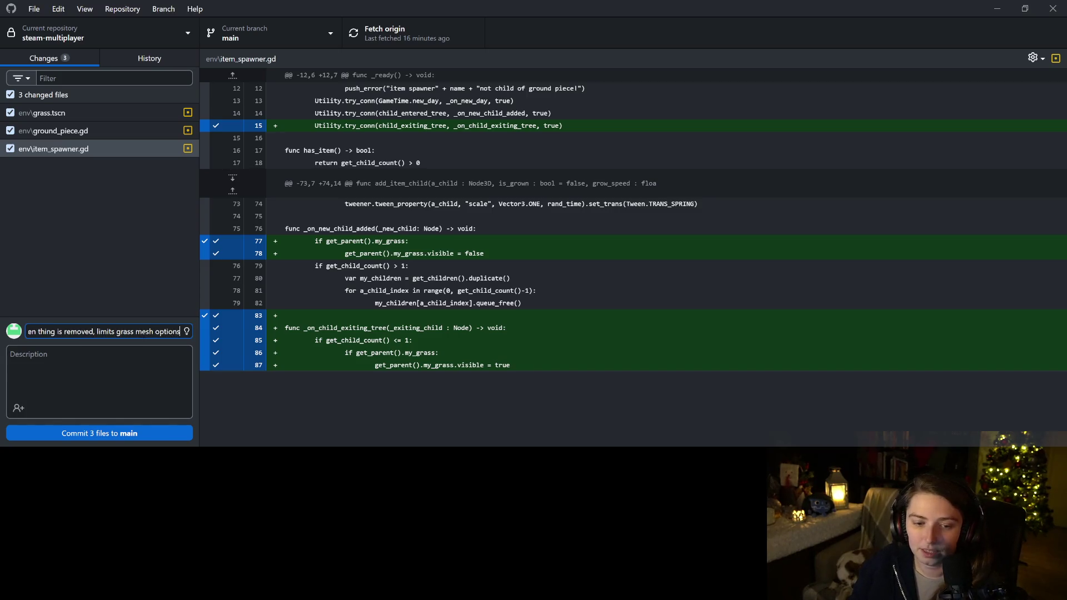
left_click(143, 442)
key("ctrl+p")
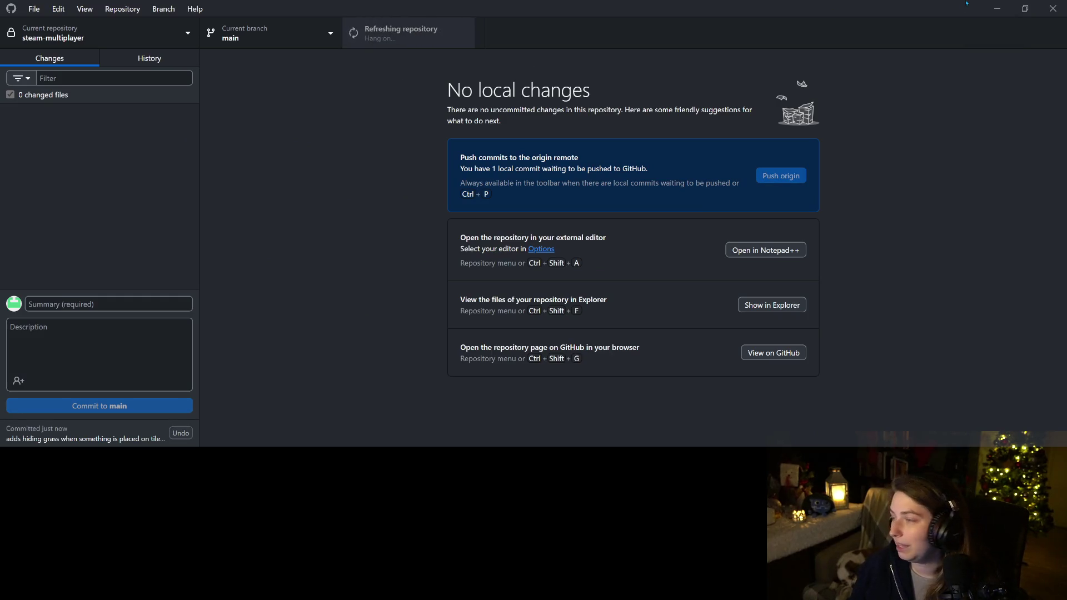
left_click(997, 8)
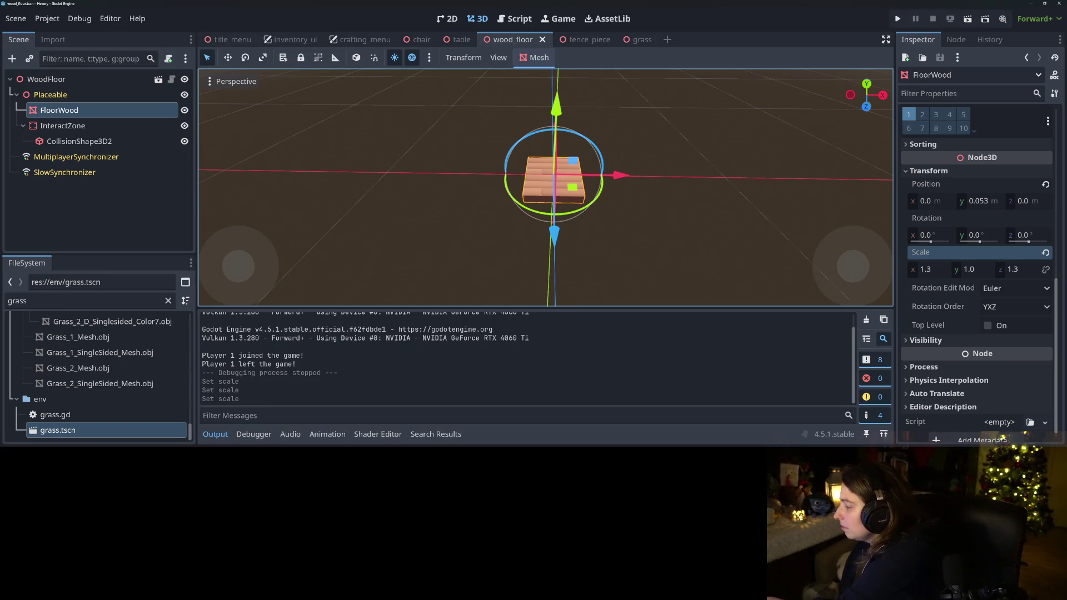
Switch from the Godot editor to the Hexery Trello board in the browser
key("alt+Tab")
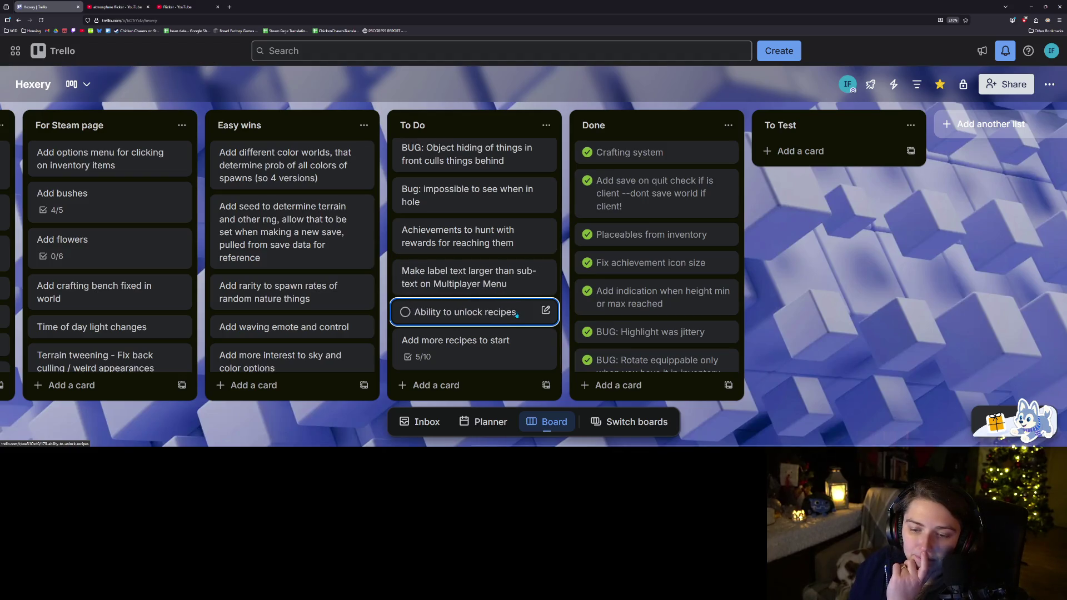
left_click(489, 346)
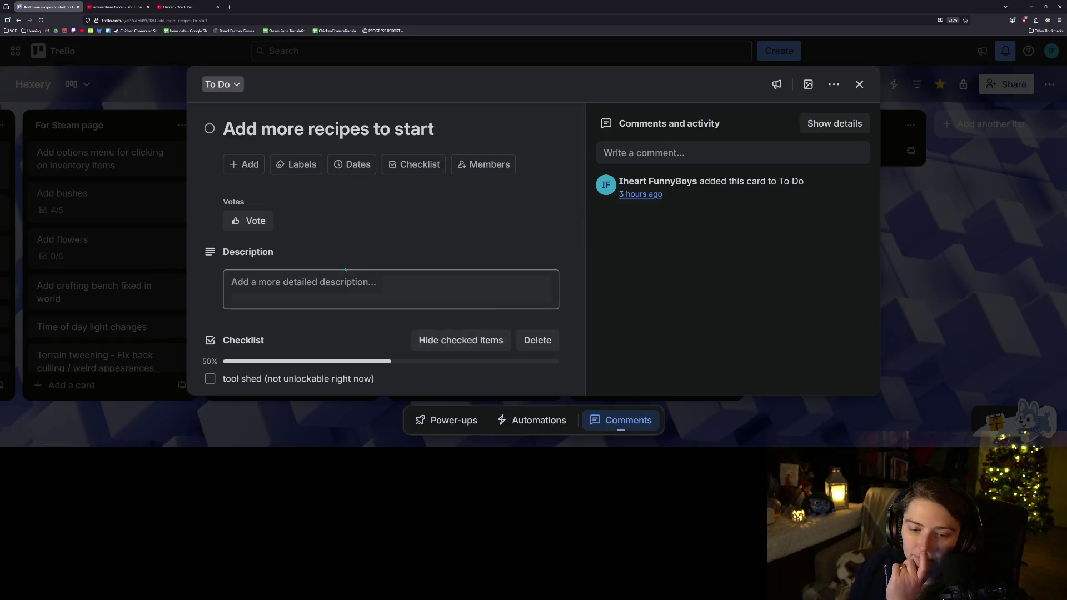
scroll(344, 270, "down", 3)
scroll(343, 271, "down", 1)
scroll(345, 271, "up", 3)
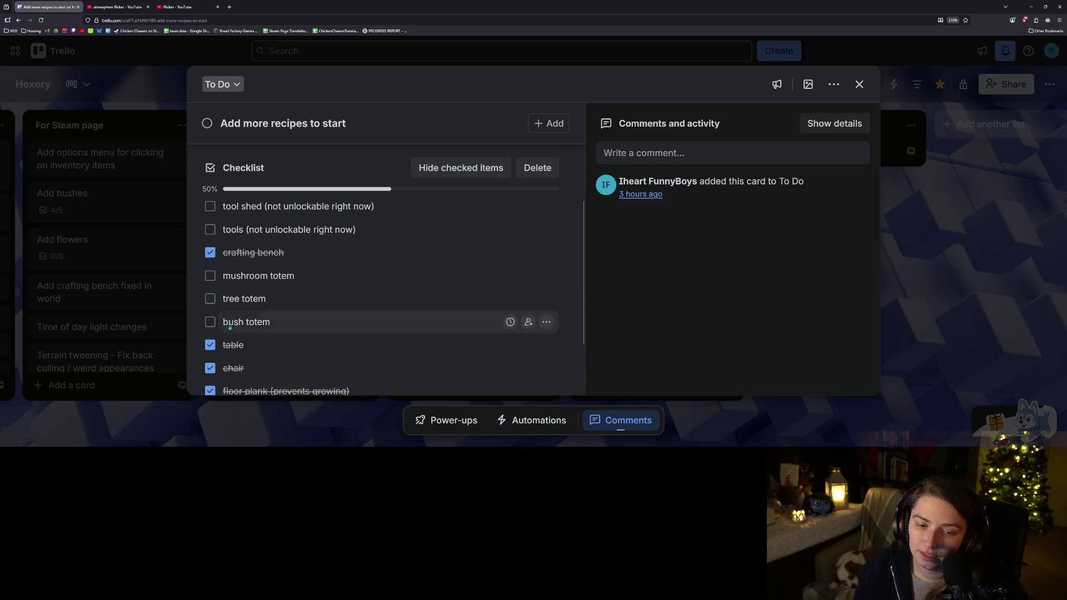
left_click(974, 330)
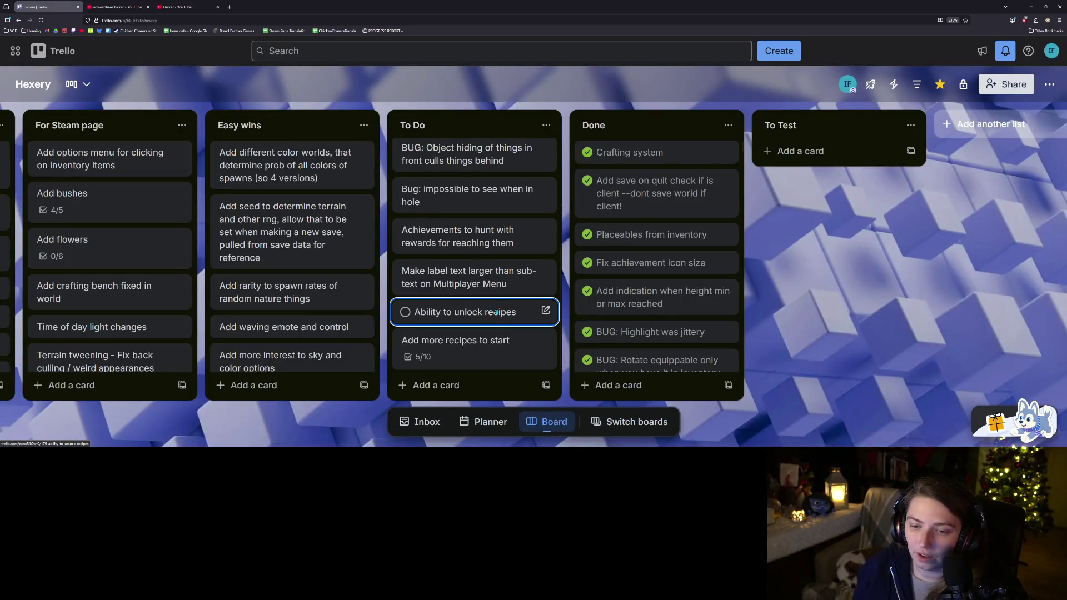
Move color worlds to the end of To Do and the client-talking, object-hiding and hole-visibility bugs into Easy wins
scroll(497, 313, "up", 3)
scroll(473, 278, "down", 3)
mouse_move(288, 176)
left_mouse_down()
mouse_move(434, 278)
mouse_move(480, 334)
left_mouse_up()
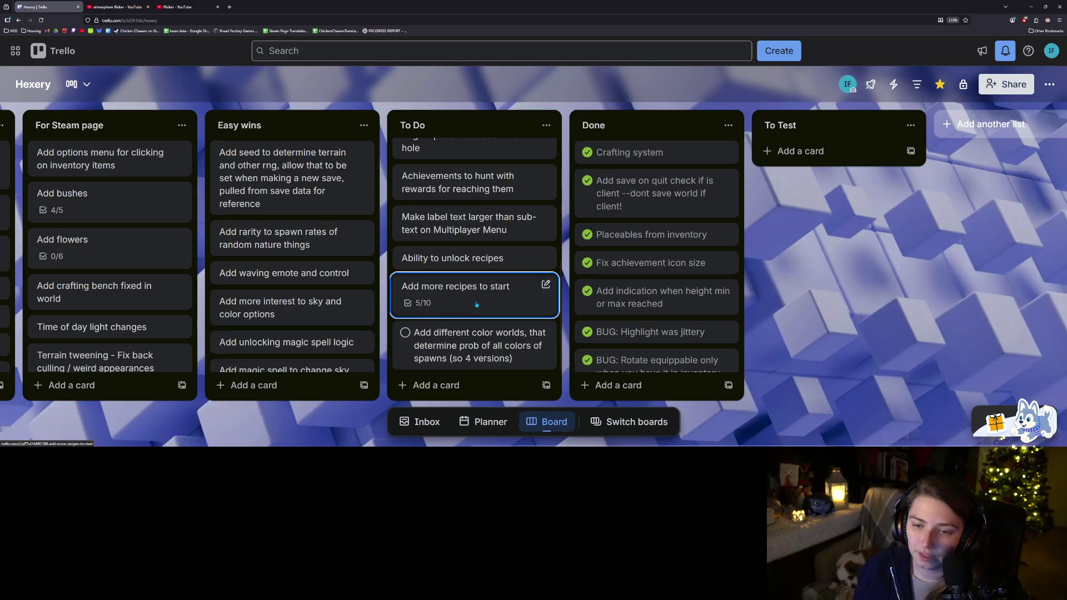
scroll(475, 303, "up", 4)
mouse_move(469, 162)
left_mouse_down()
mouse_move(311, 158)
mouse_move(411, 161)
mouse_move(322, 161)
left_mouse_up()
left_click_drag(401, 159, 310, 161)
left_click_drag(468, 164, 320, 158)
Add 'BUG: Can get under ground during rising animation' to the top of Easy wins
left_click(433, 362)
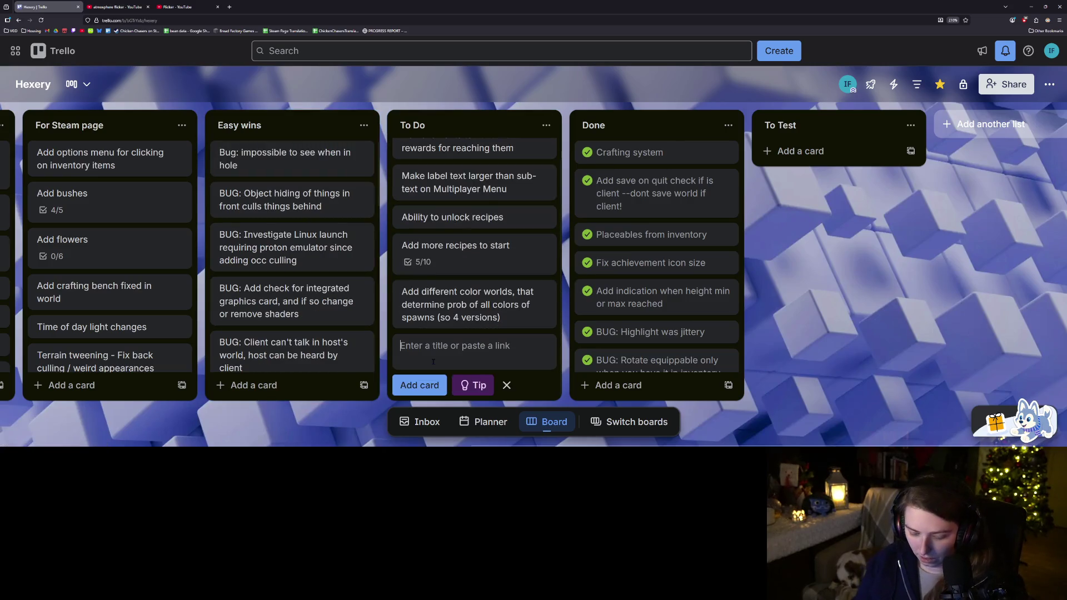
type("BUG: Can get under ground")
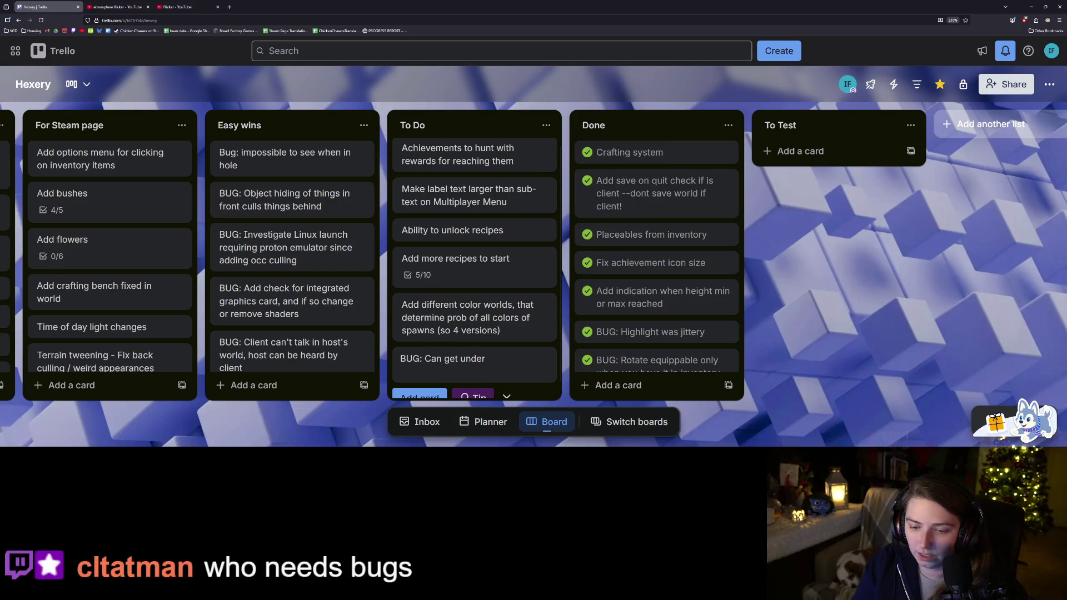
type(" during")
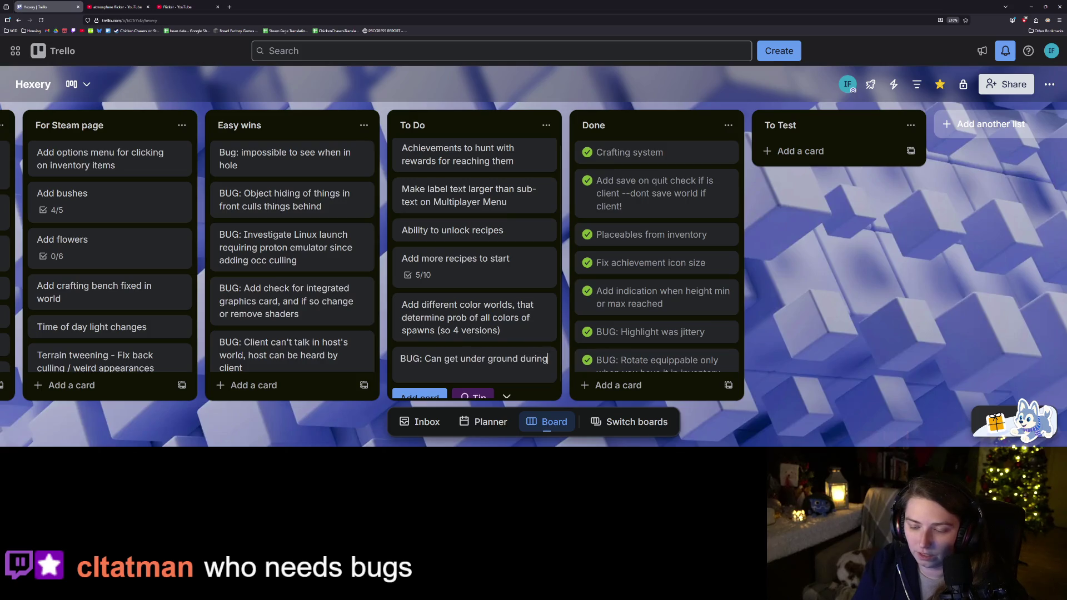
type(" rising animation")
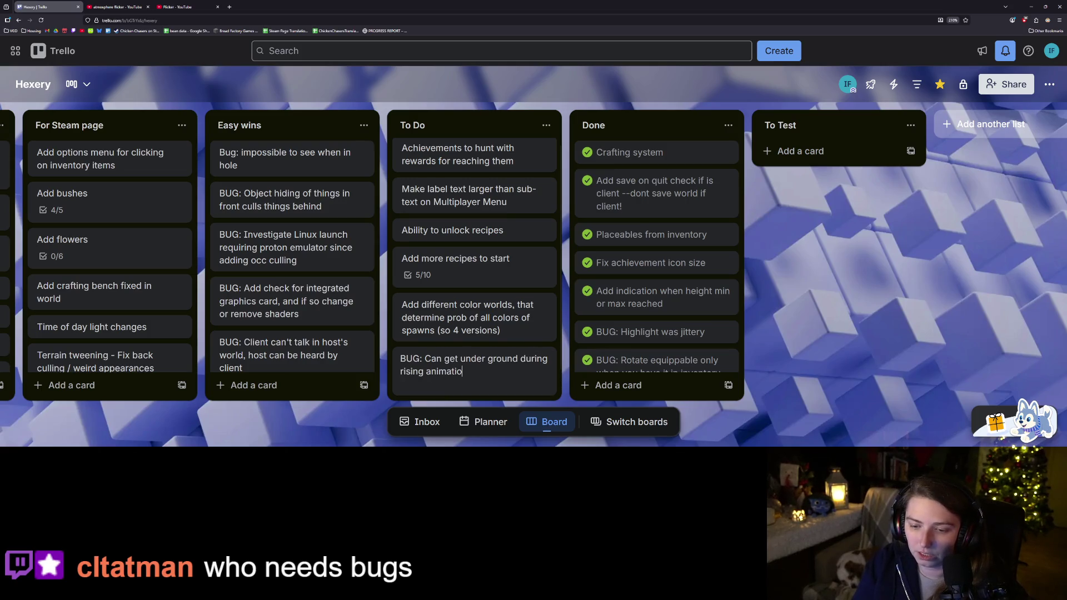
key("Return")
left_click_drag(461, 312, 289, 157)
key("Escape")
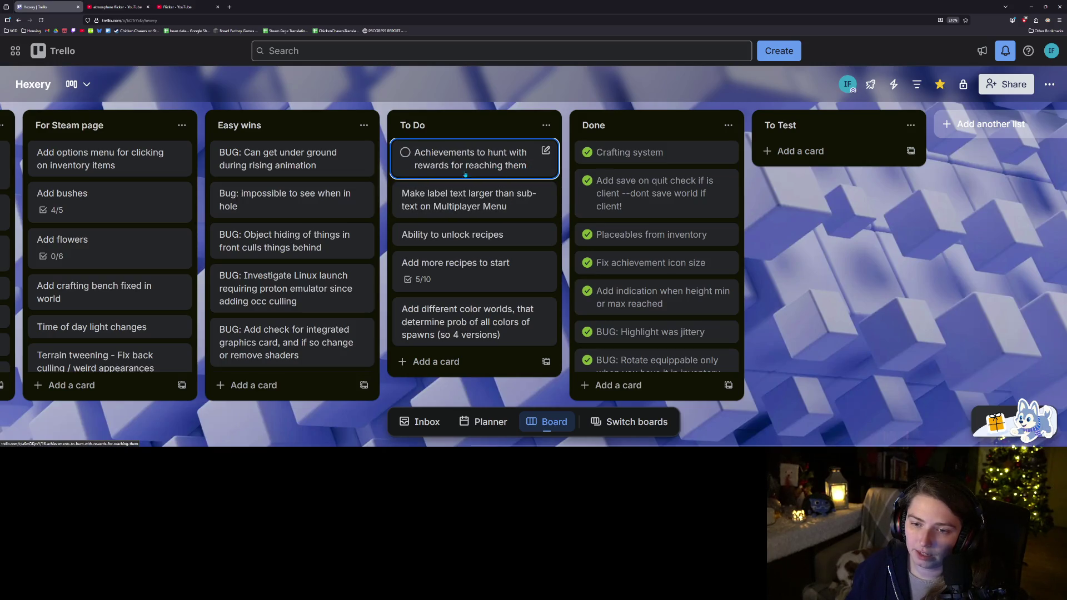
Order To Do as label text, color worlds, Add more recipes to start, then Ability to unlock recipes
left_click_drag(519, 193, 516, 150)
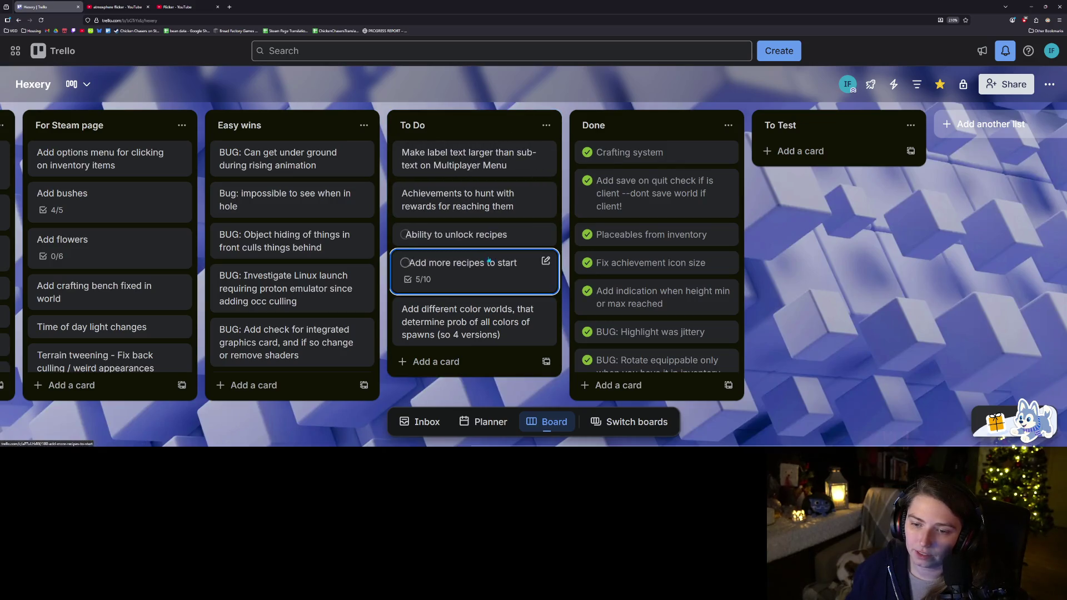
left_click_drag(489, 318, 484, 205)
left_click_drag(479, 331, 486, 275)
left_click_drag(489, 333, 503, 306)
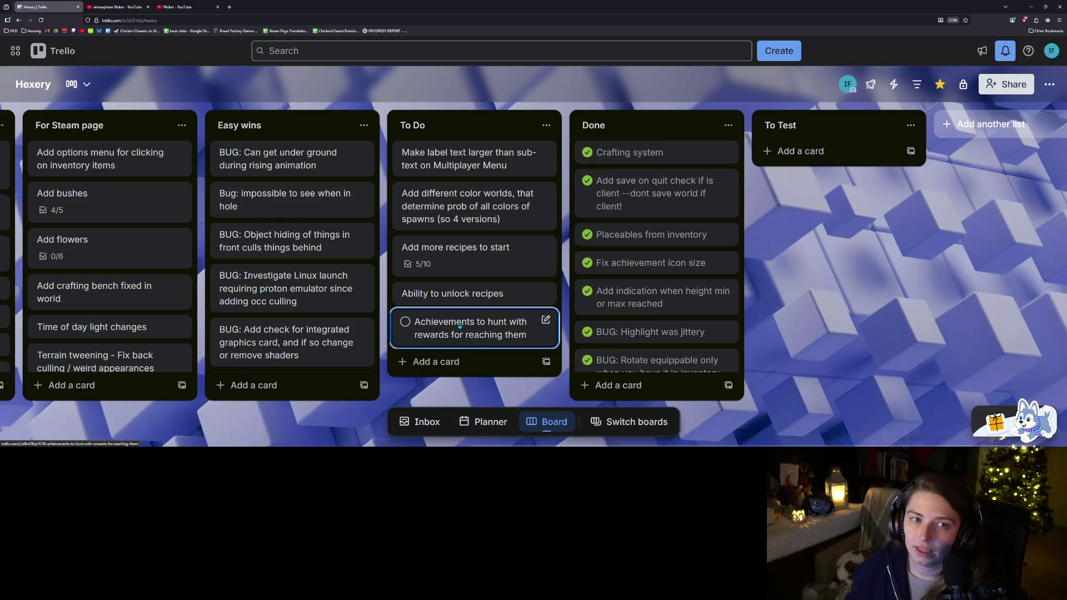
Create an achievements card at the end of To Do (trees, wood, crafting N times, M recipes) and open it
left_click(436, 362)
type("Ad")
type("chi")
type("mtn")
type("or c")
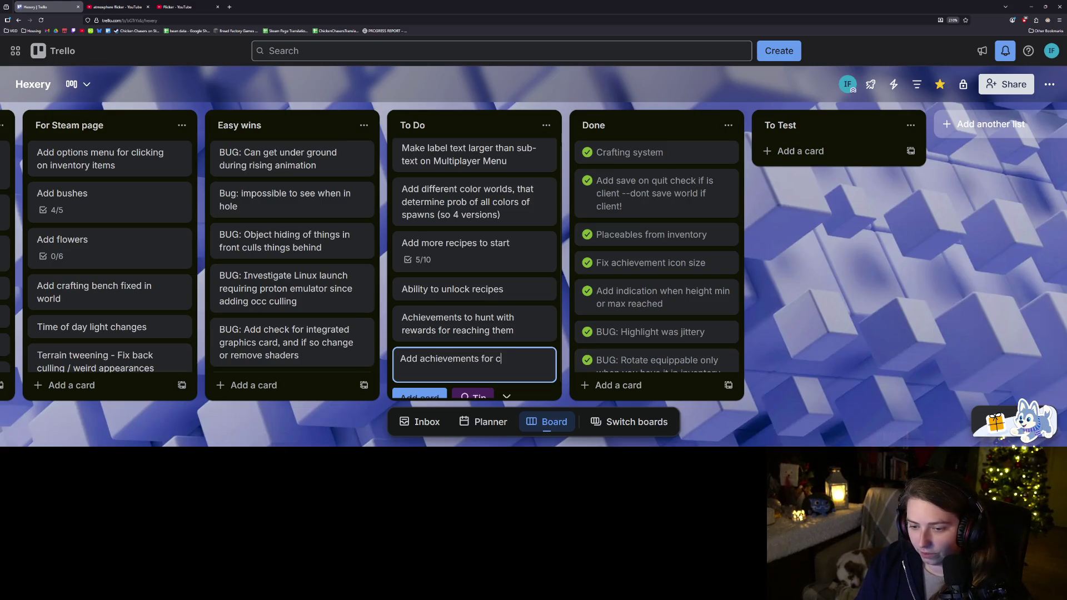
type("ng down ")
type("trees")
type(", coll")
type("ecting wood,")
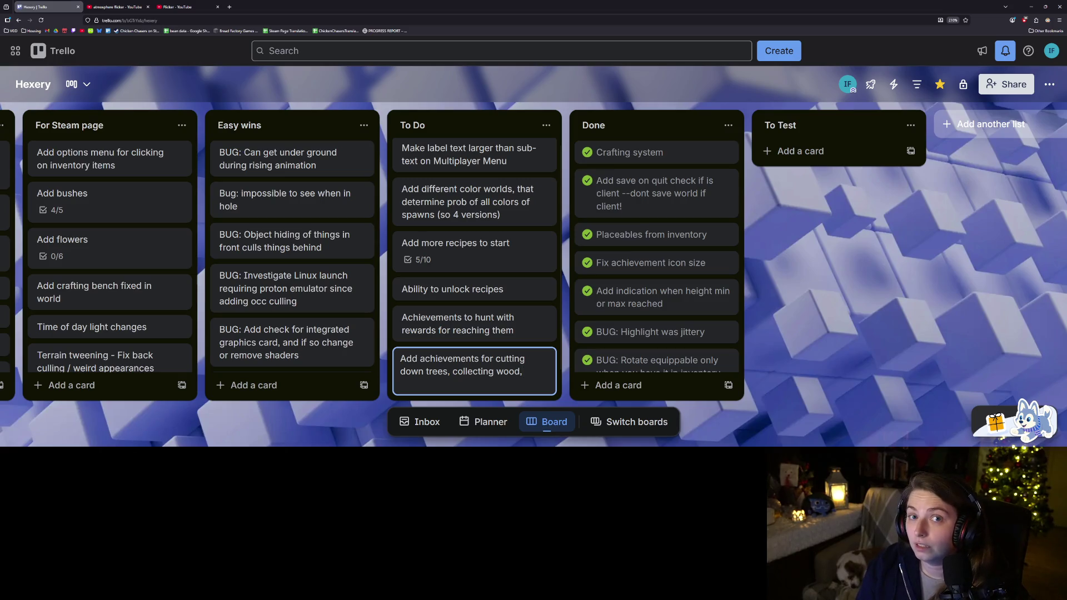
type(" crafting x")
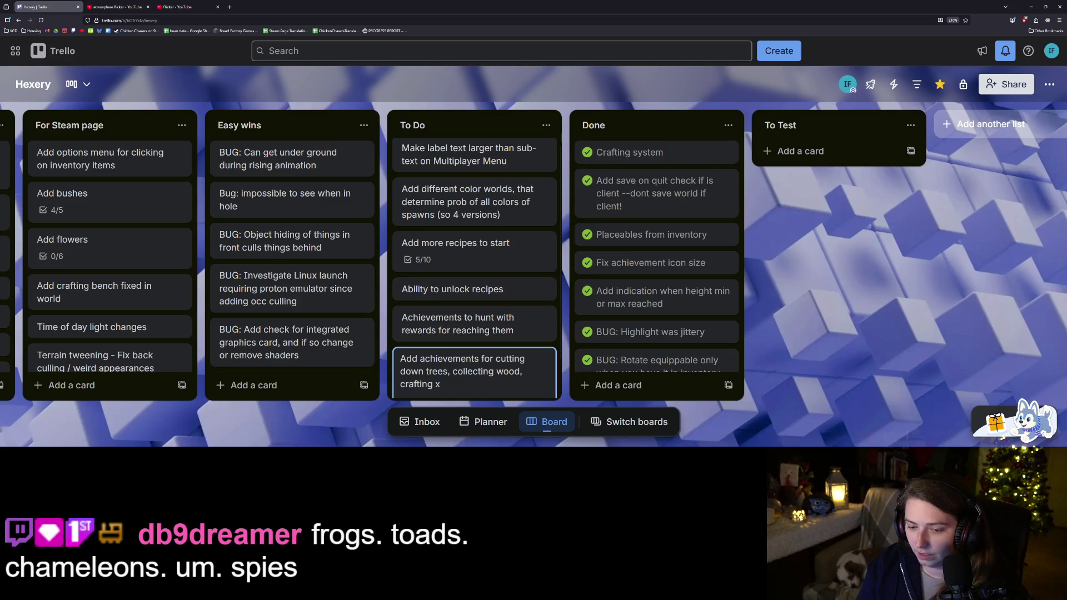
key("BackSpace")
type("N times")
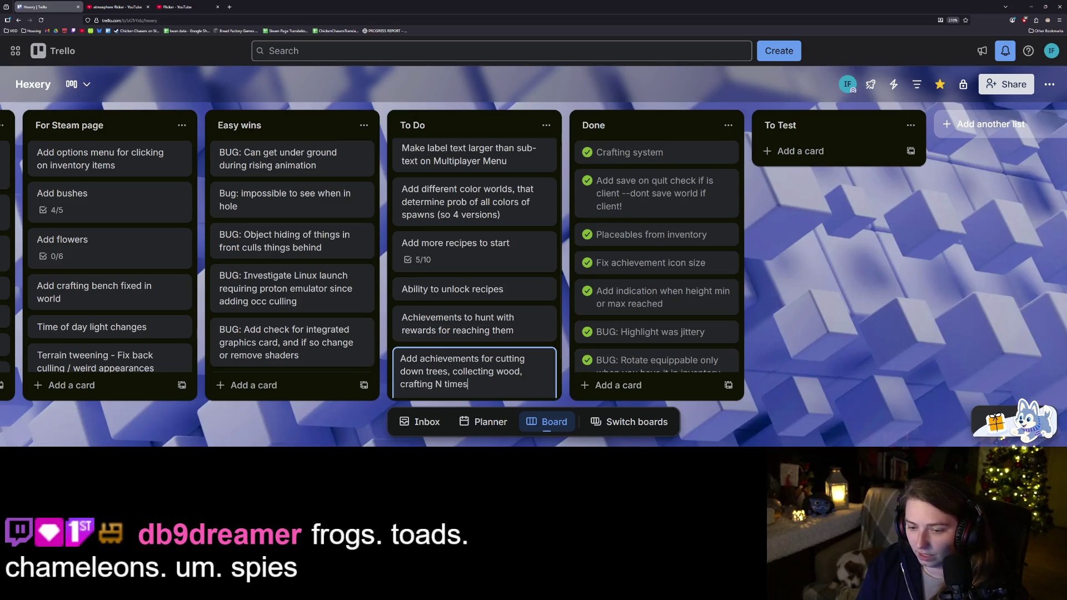
type(", learning")
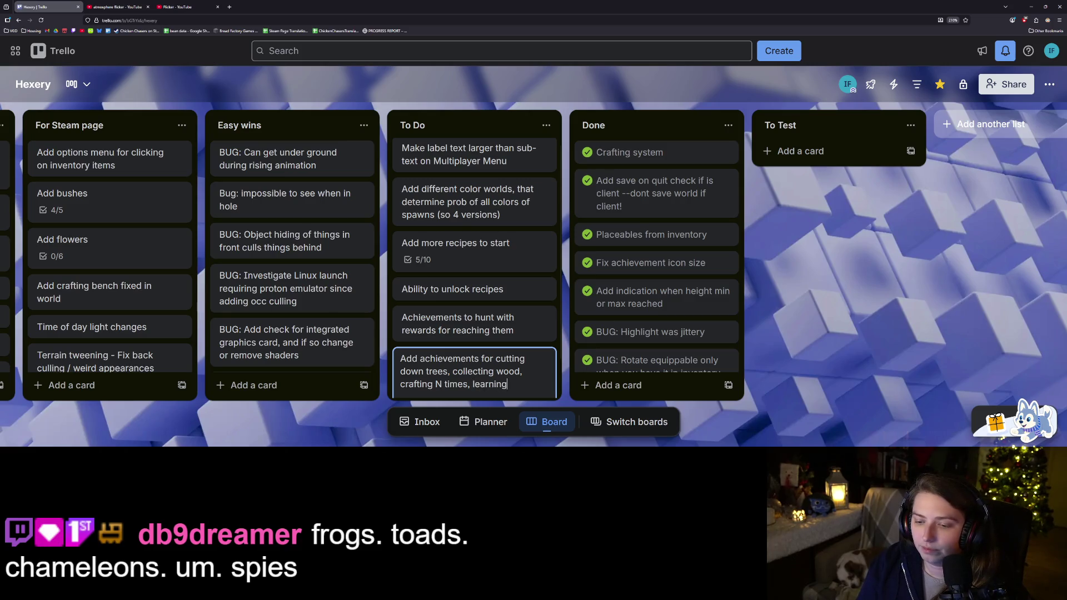
type(" M recipes")
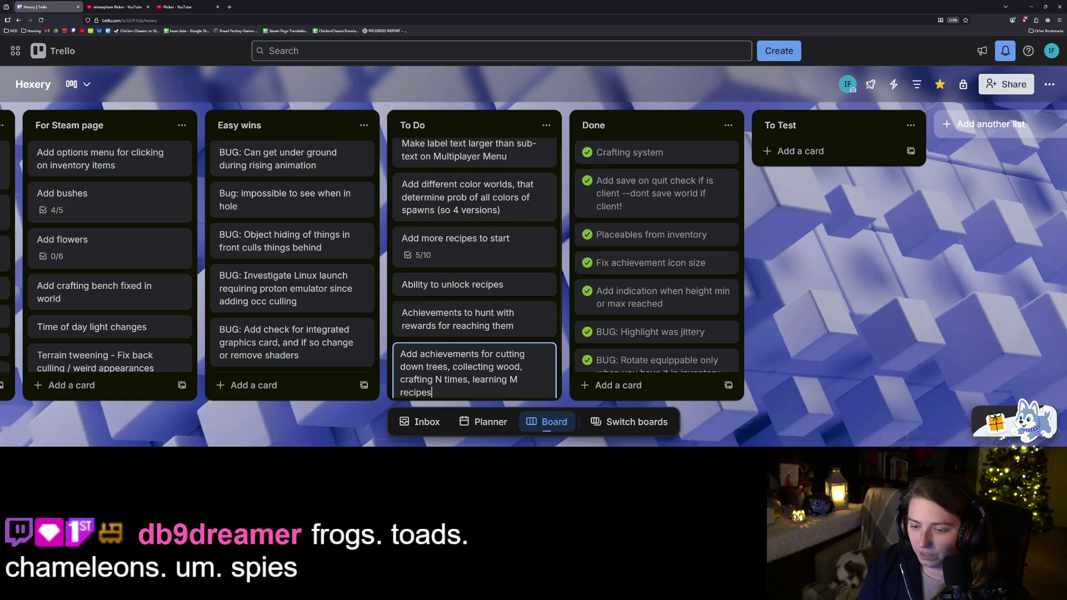
key("Return")
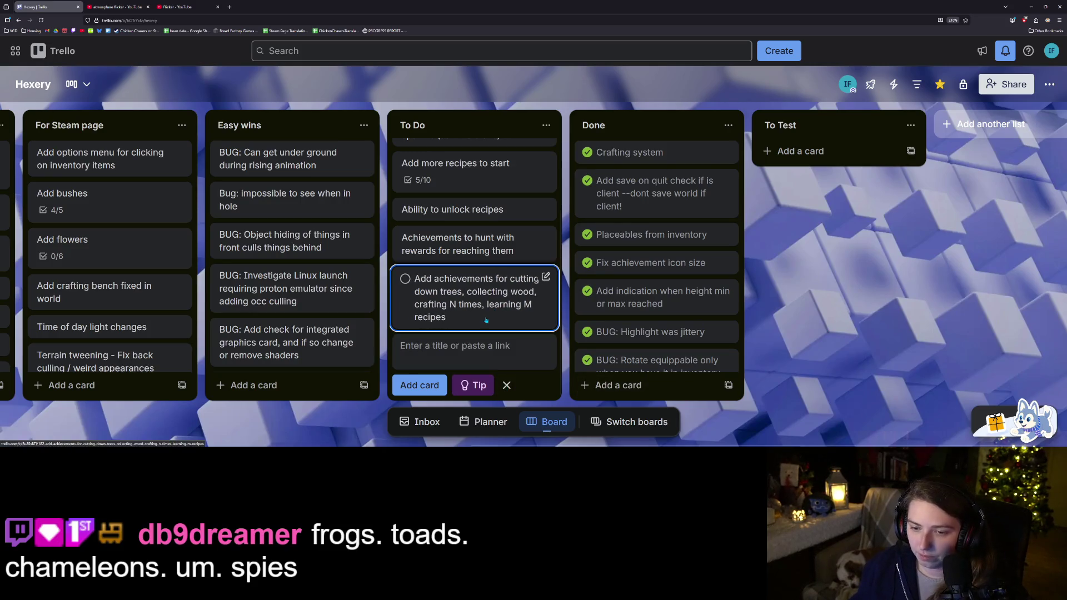
left_click(422, 292)
Retitle the card to 'Add achievements for many things'
left_click(369, 143)
left_click_drag(377, 170, 378, 129)
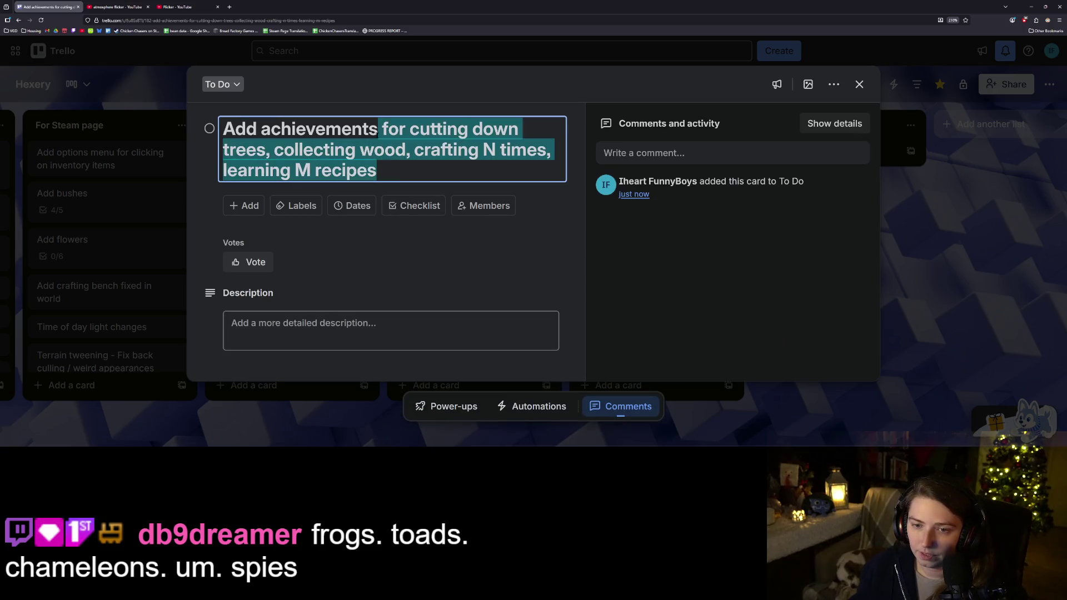
key("ctrl+shift+Right")
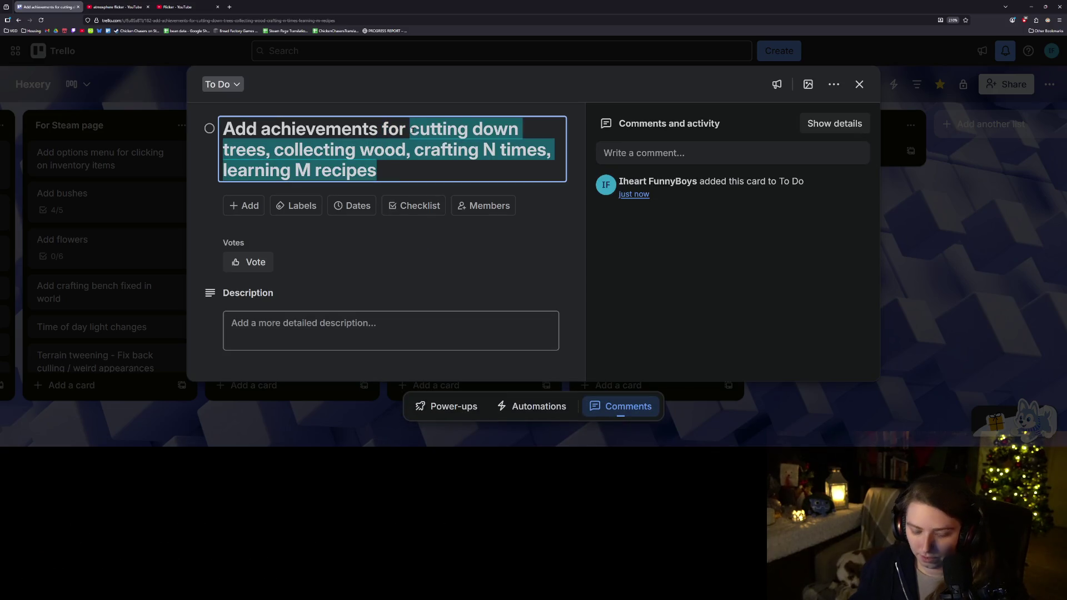
key("BackSpace")
type("ma")
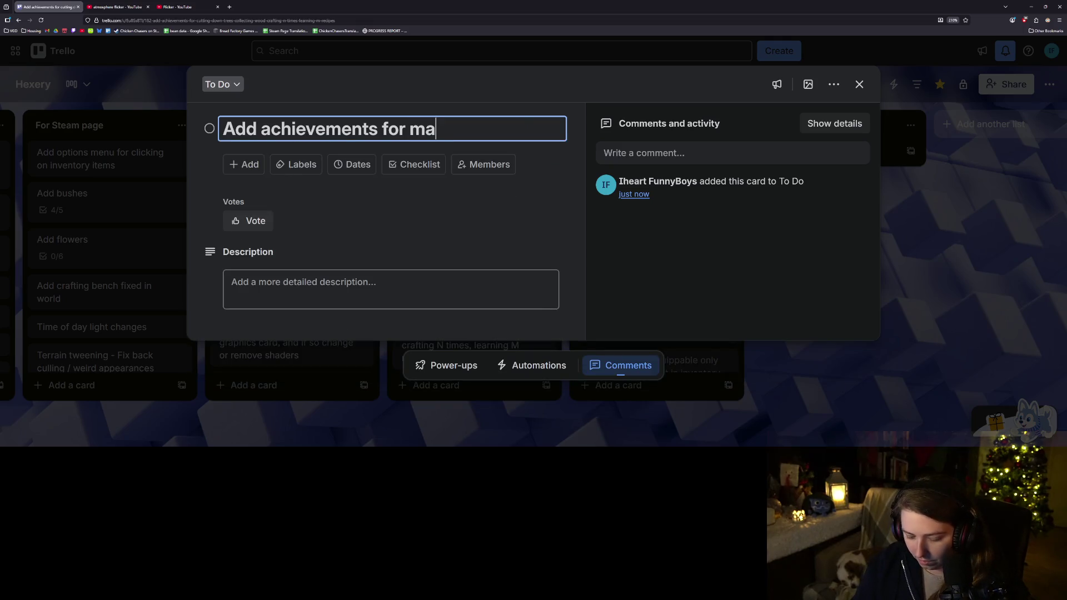
type("ny things")
Add a checklist to the card and enter the first item, 'Cutting down trees'
left_click(416, 164)
left_click(321, 256)
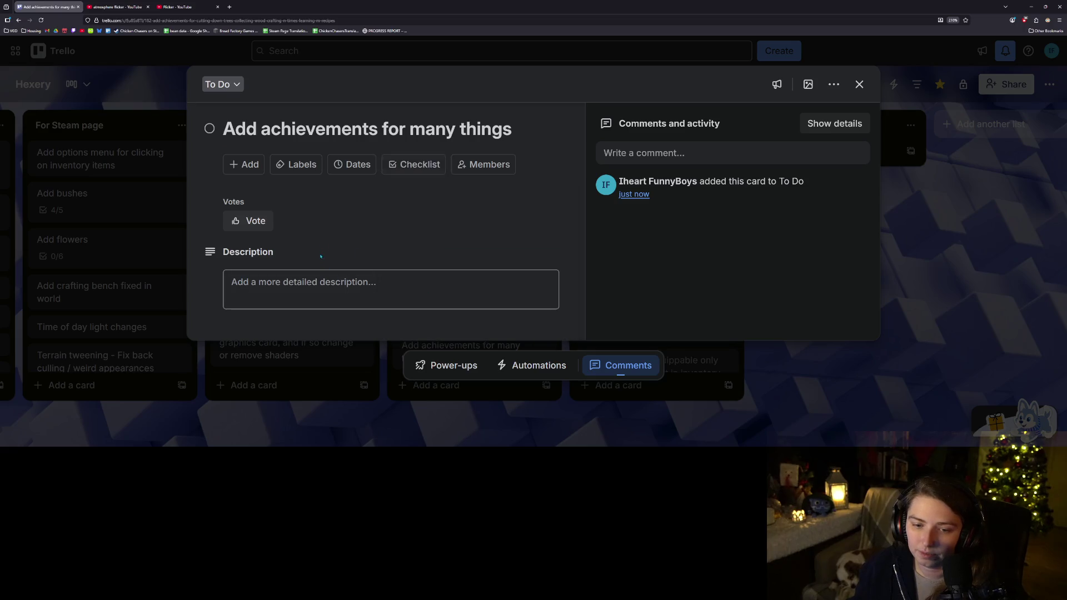
type("C")
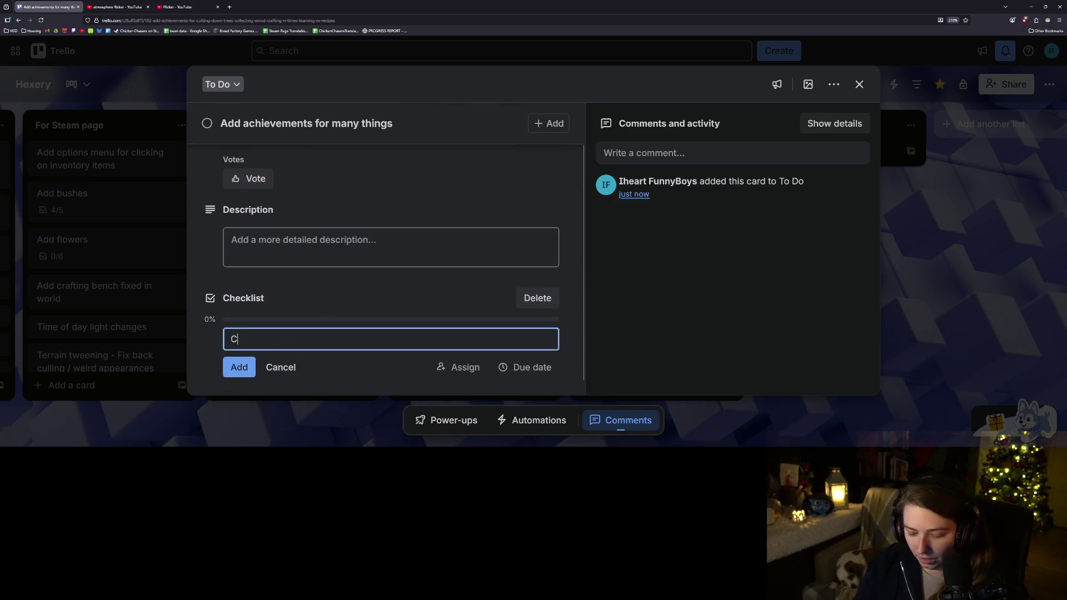
type("utting down trees")
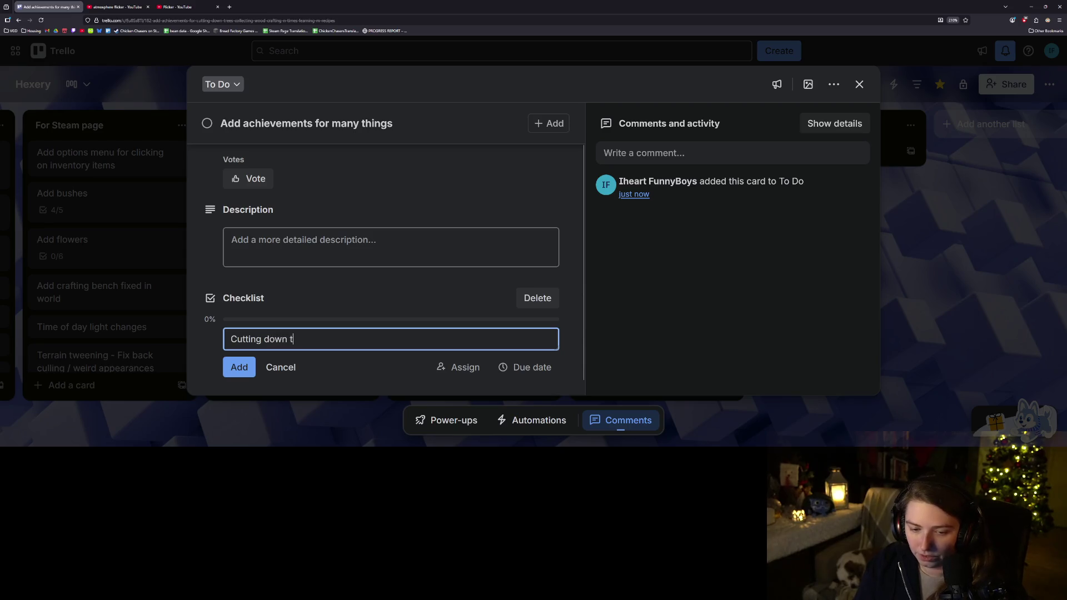
Add the 'Cutting down trees' and 'planting trees' checklist items, fixing the 'tress' typo
key("Return")
type("planting tress")
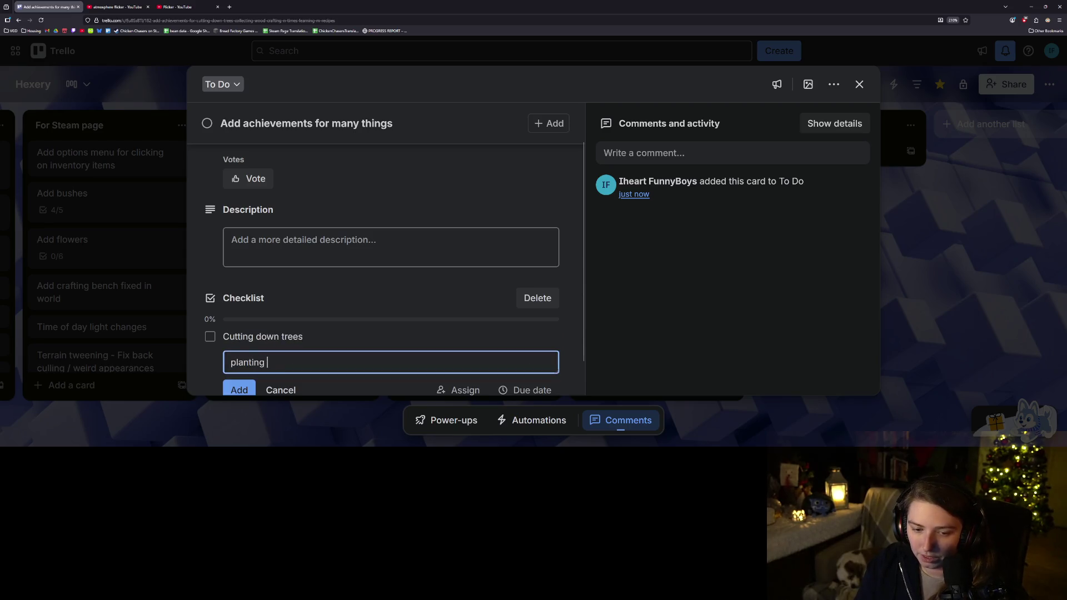
key("Return")
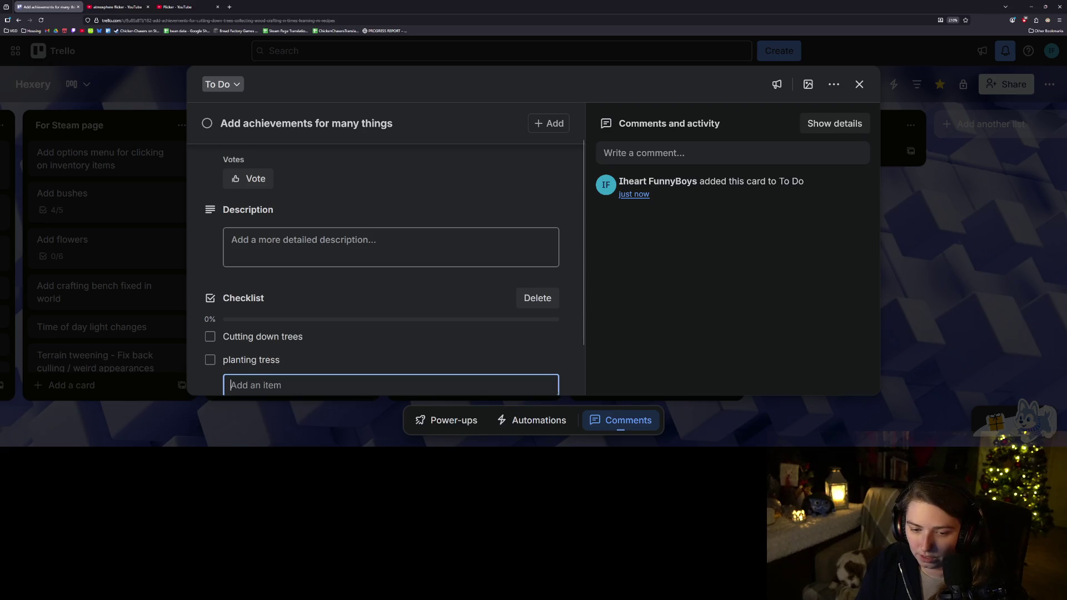
left_click(283, 359)
key("End")
key("BackSpace")
key("BackSpace")
type("es")
key("Return")
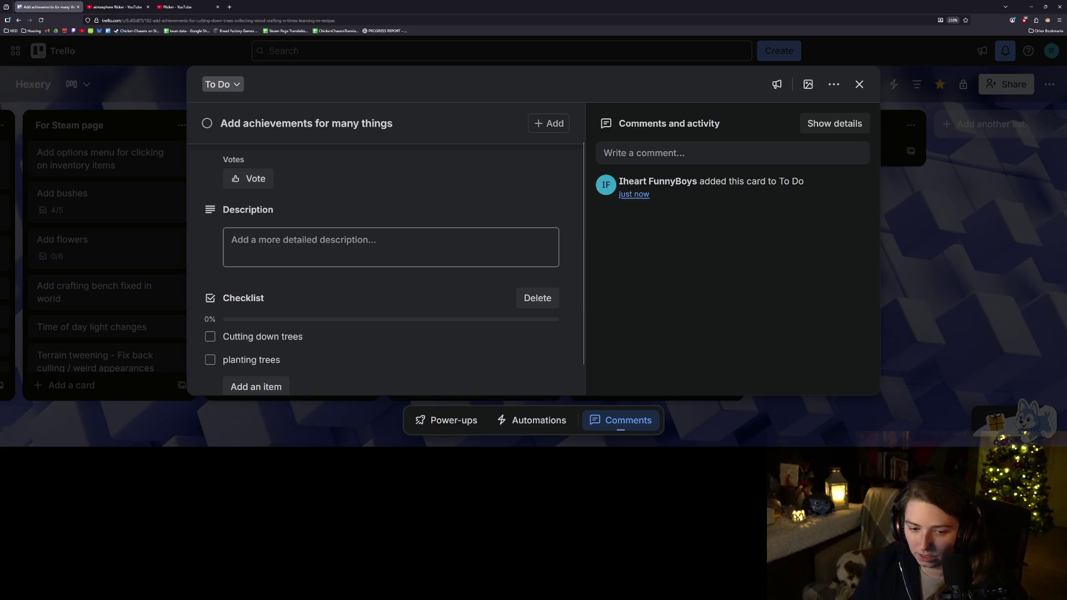
Add the 'planting variety of trees' and 'planting variety of bushes' checklist items
left_click(256, 393)
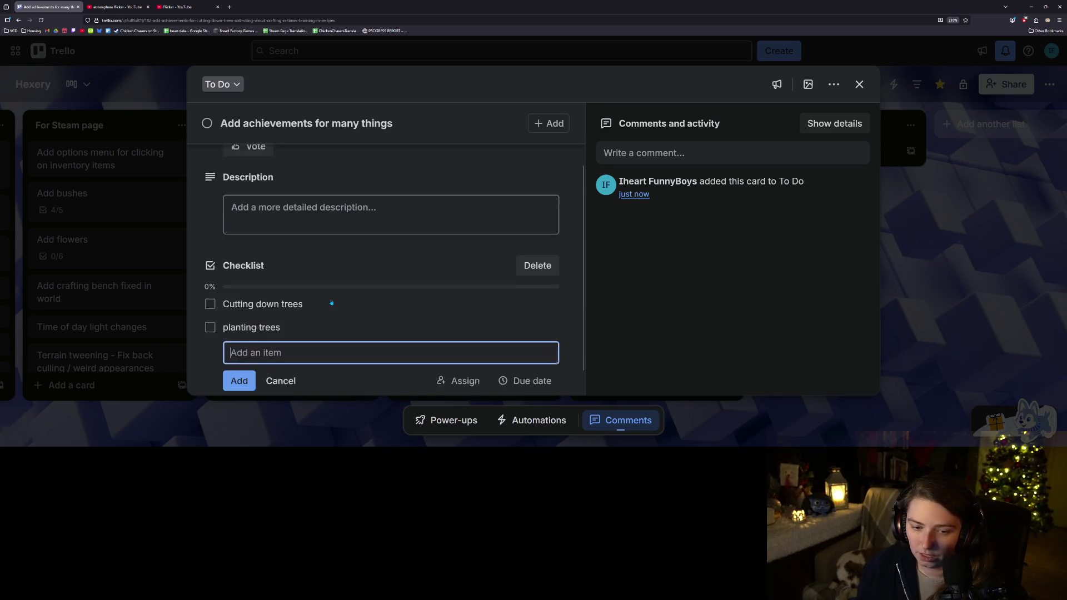
type("planting")
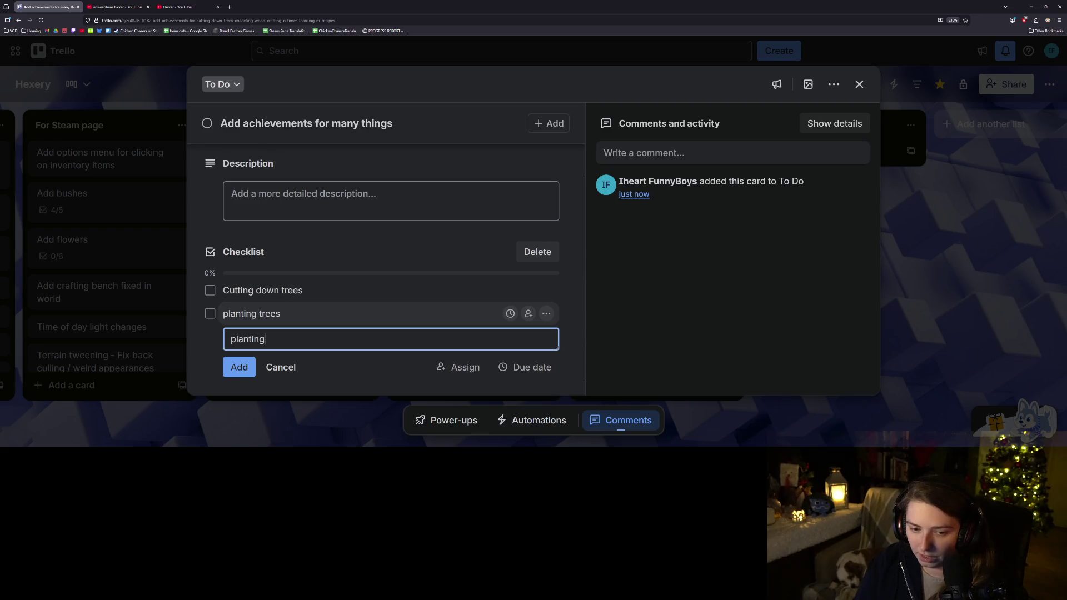
type(" variety of tress")
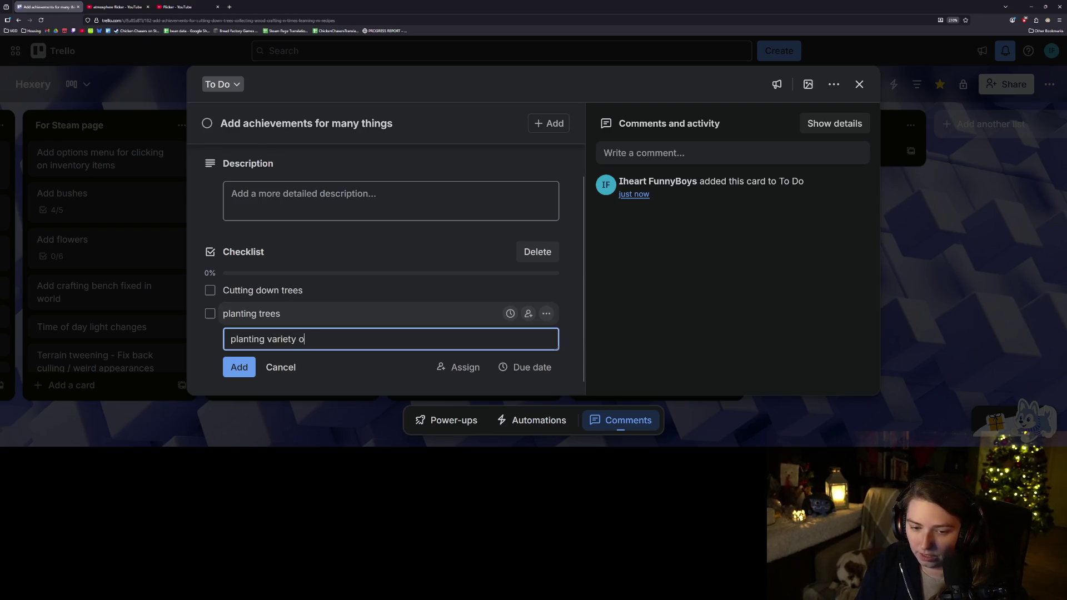
key("BackSpace")
key("BackSpace")
type("es")
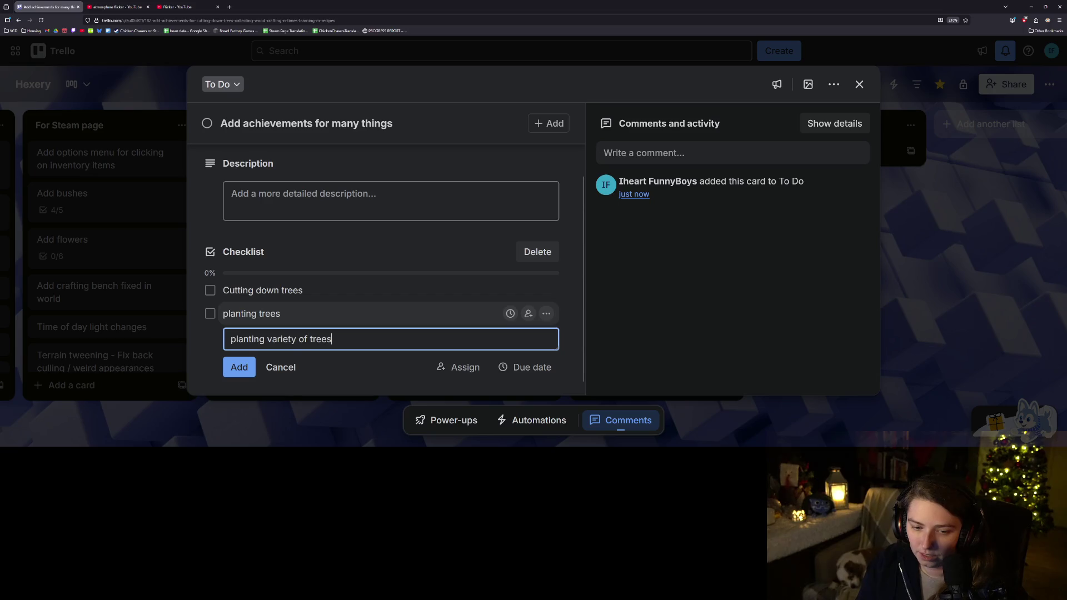
key("Return")
type("same for")
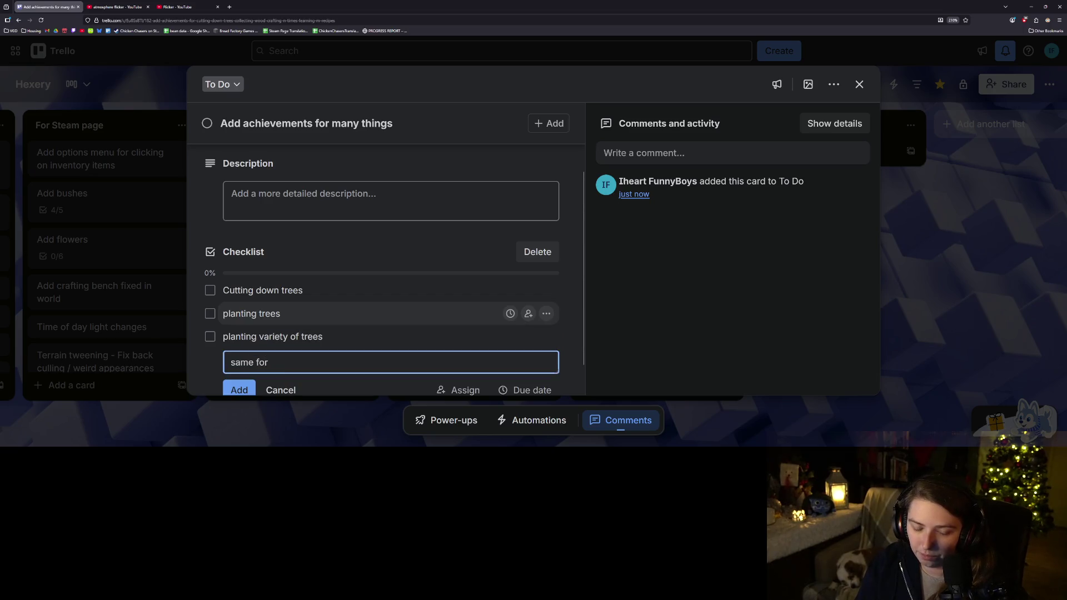
key("ctrl+BackSpace")
key("ctrl+BackSpace")
type("pla")
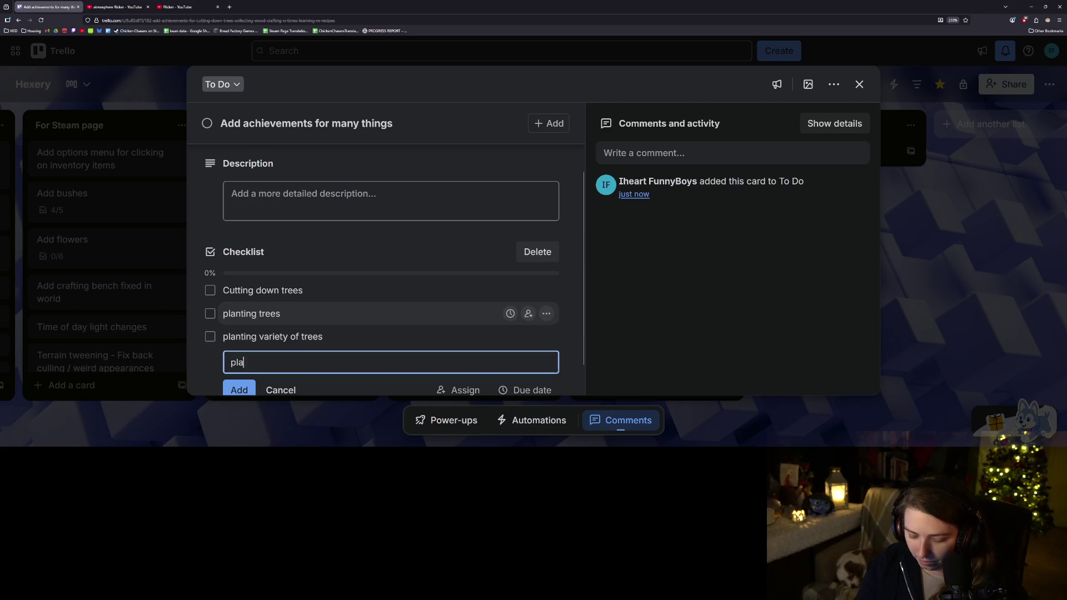
type("nting variet")
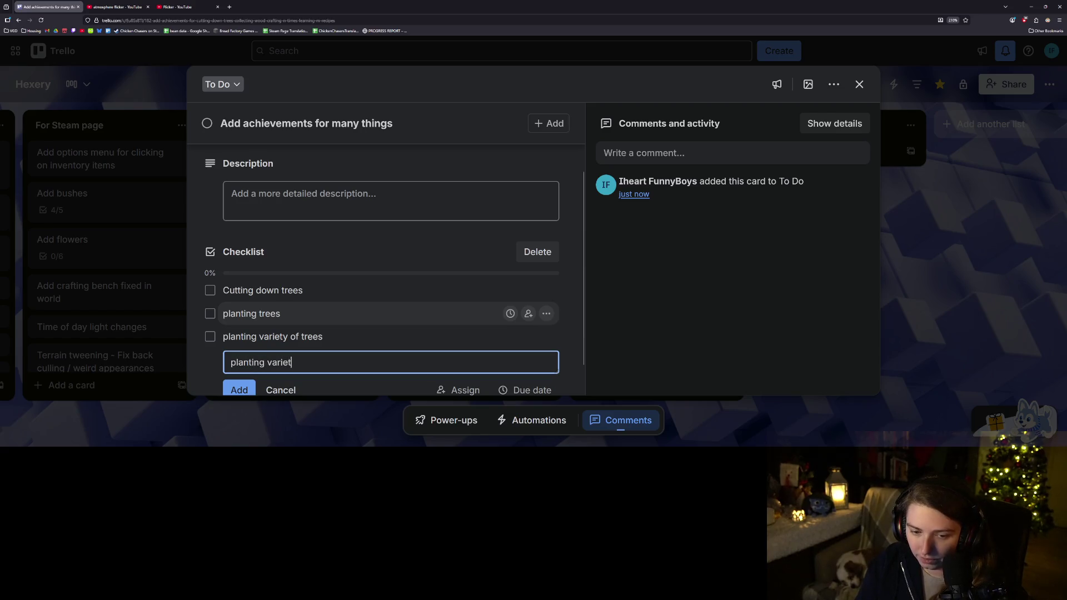
type("y of bushes")
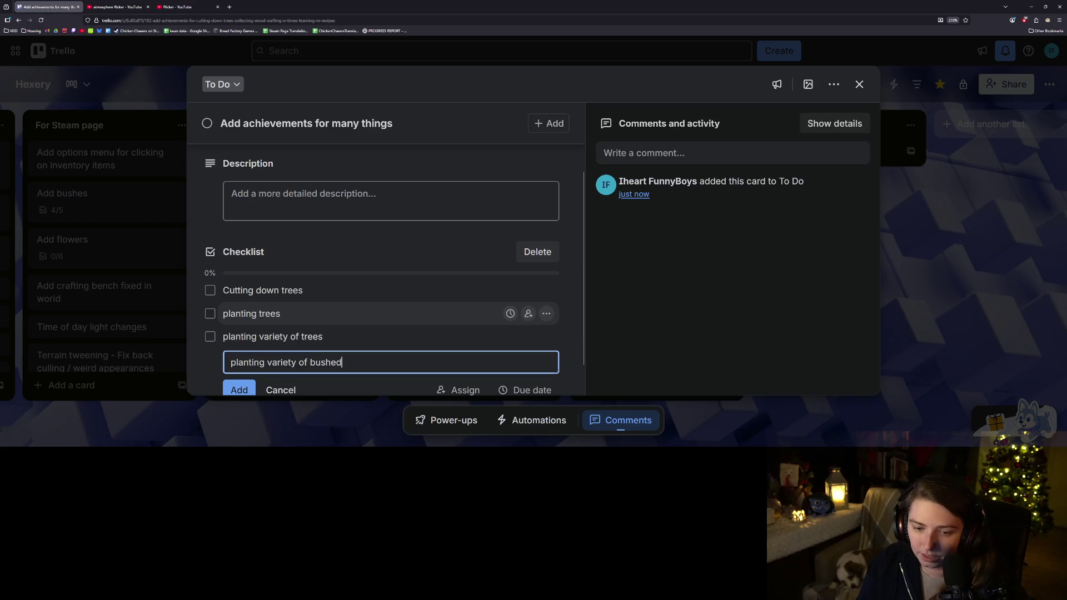
key("Return")
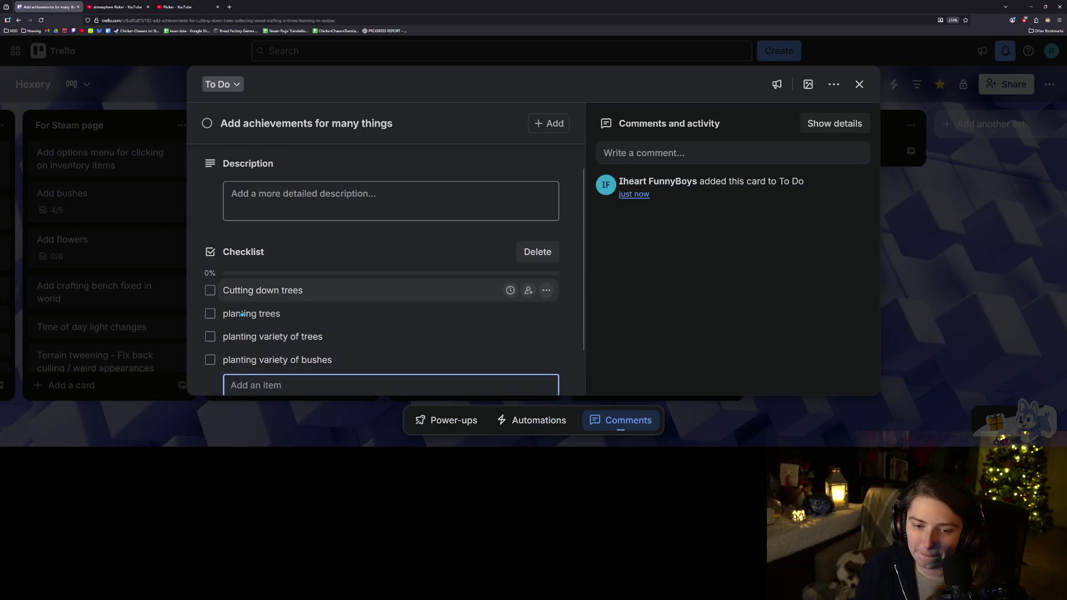
Add the 'crafting N times', 'learning N recipes' and 'collecting N wood' checklist items
scroll(336, 334, "down", 1)
type("crafti")
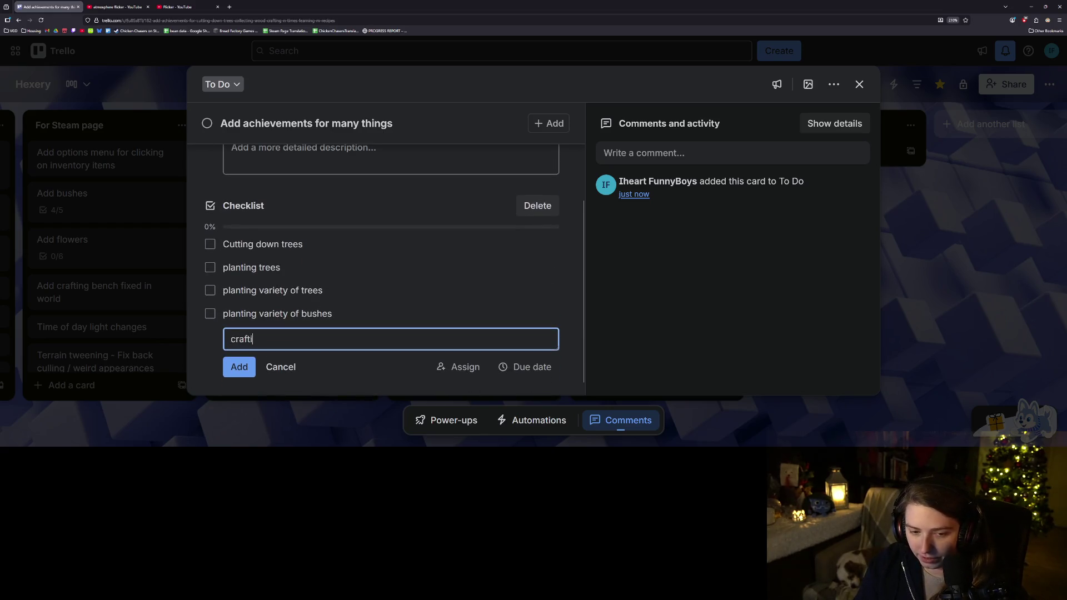
type("ng N times")
key("Return")
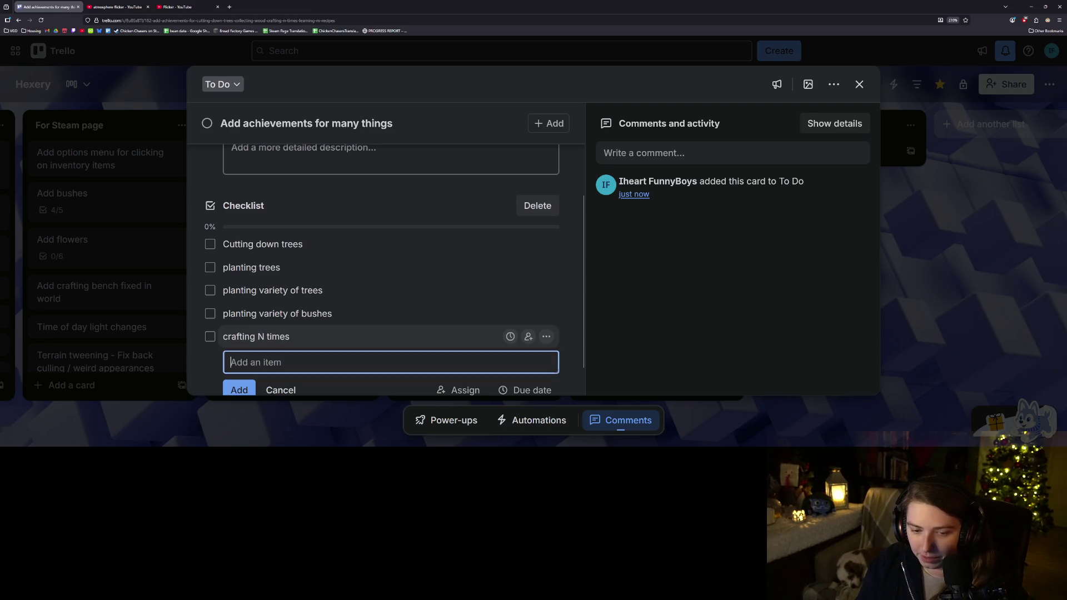
type("learning N recip")
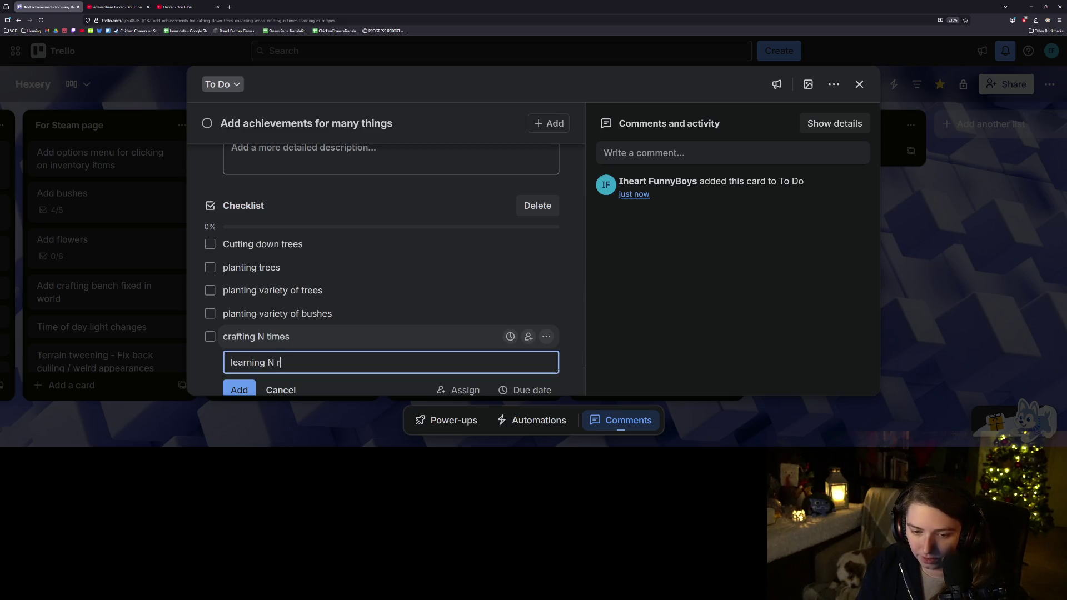
type("es")
key("Return")
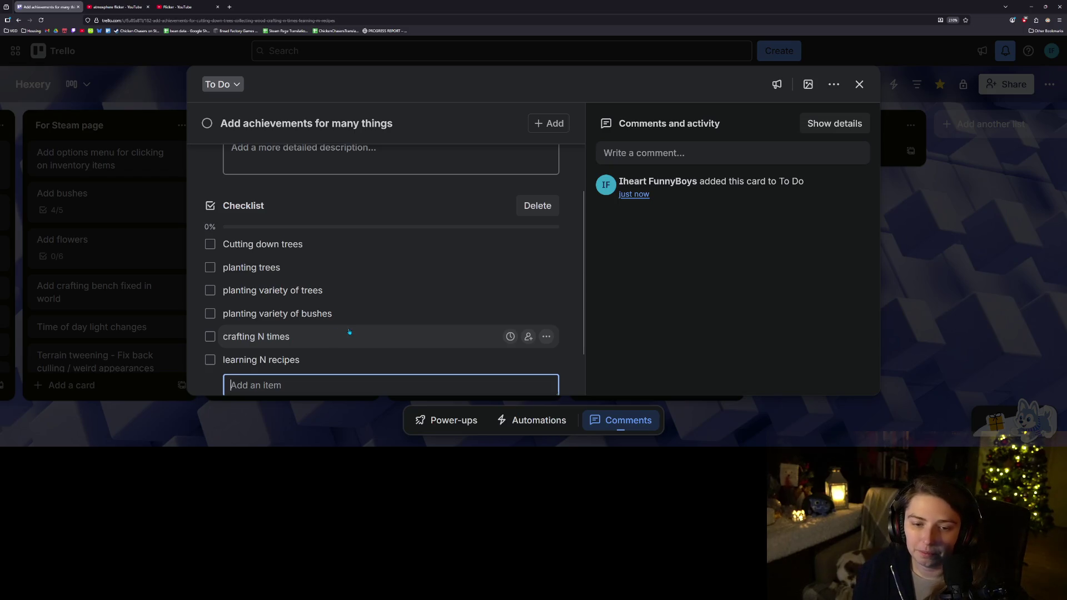
scroll(349, 331, "down", 1)
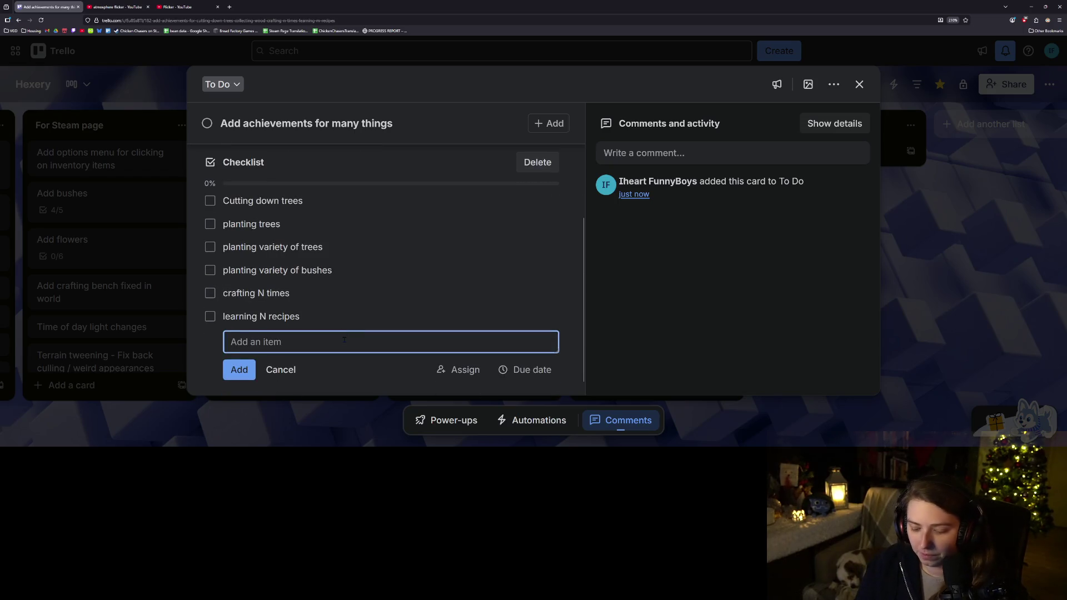
type("collecit")
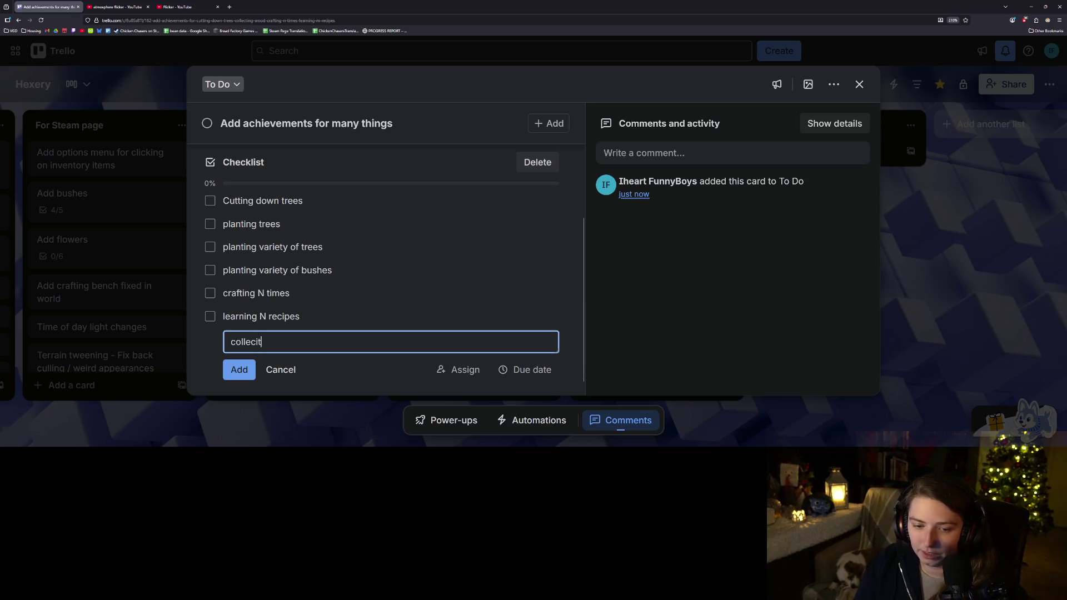
key("BackSpace")
key("BackSpace")
type("ting N ")
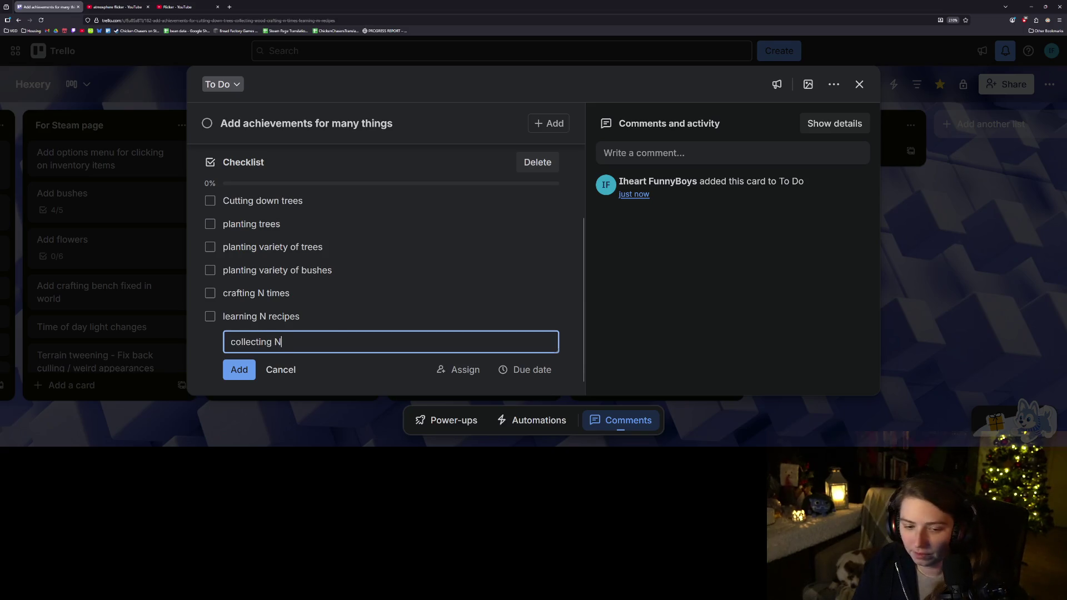
type("wood")
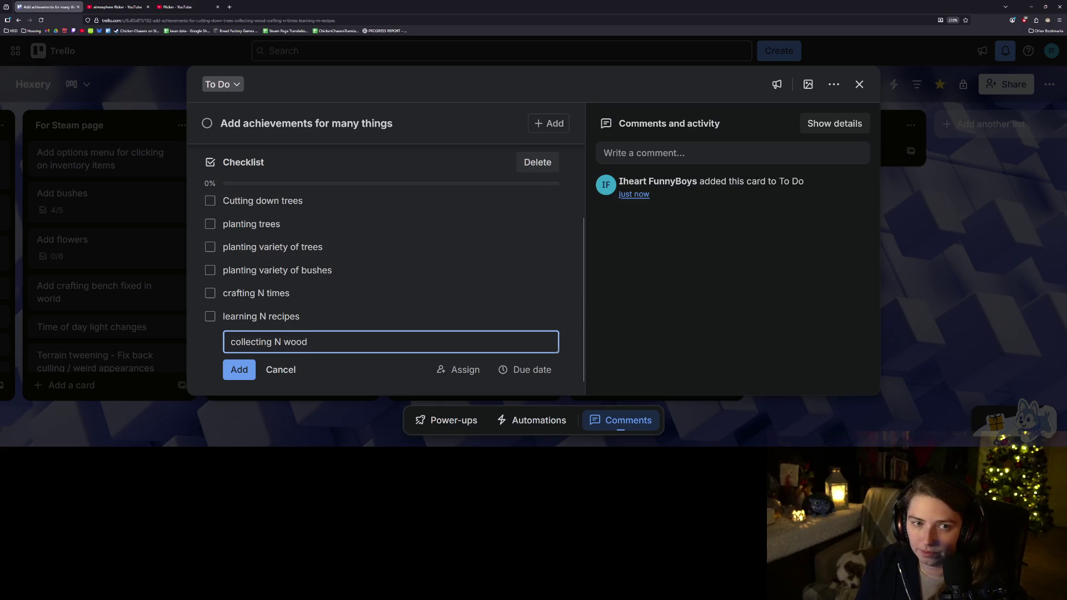
key("Return")
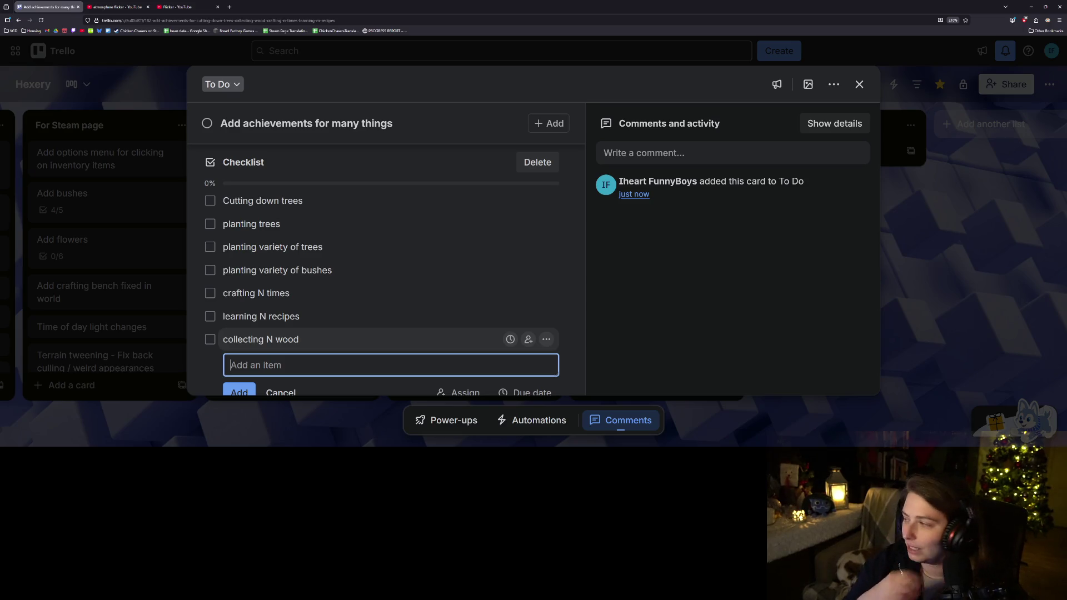
key("alt+Tab")
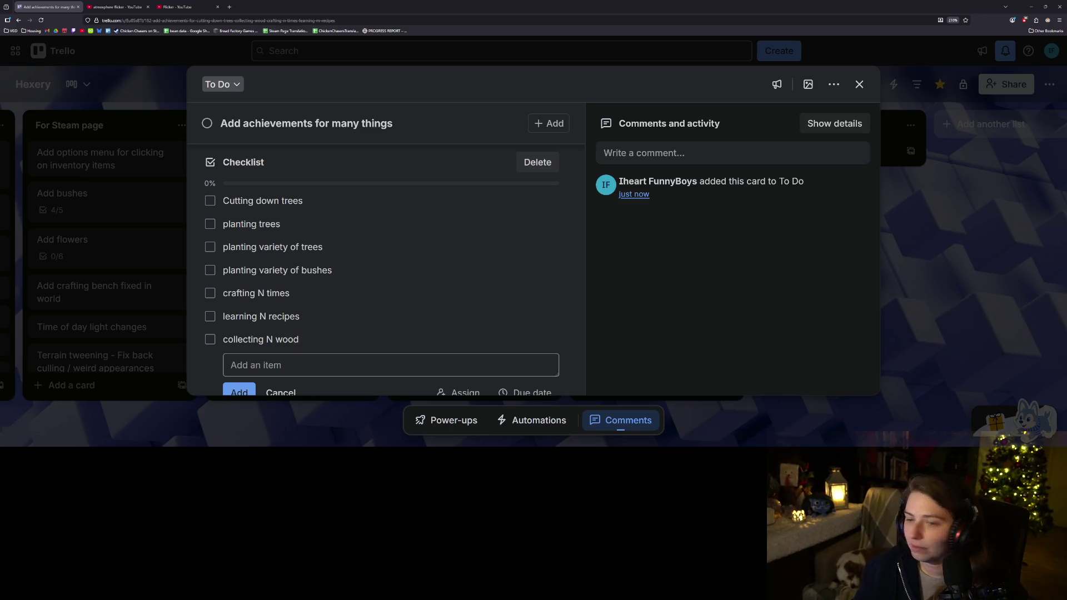
scroll(328, 305, "down", 1)
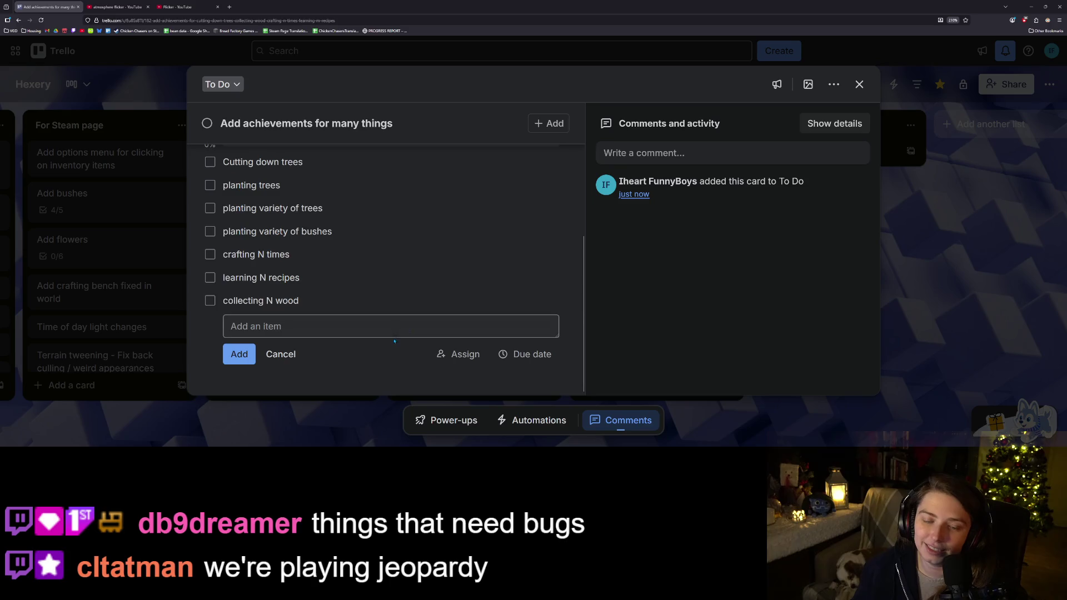
scroll(392, 340, "up", 2)
scroll(391, 340, "down", 1)
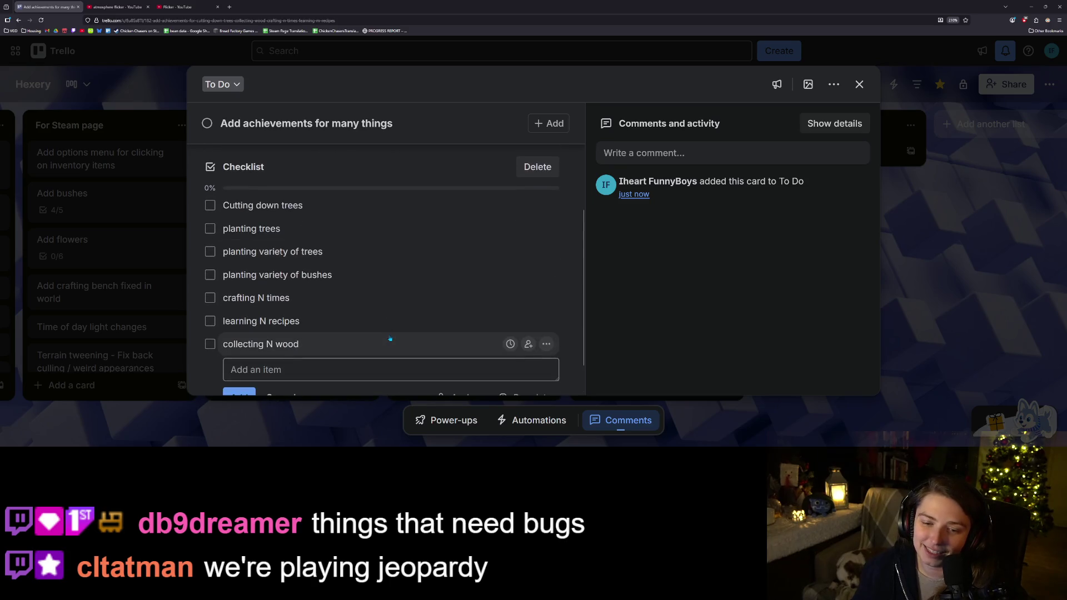
scroll(390, 338, "down", 1)
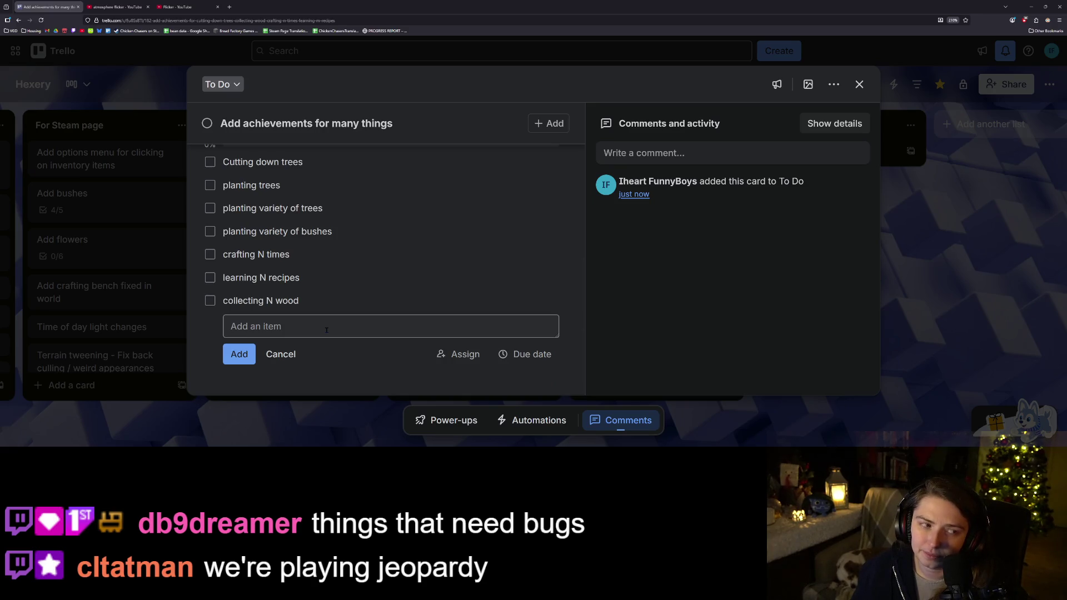
Add the checklist item 'having N friends visit you'
left_click(289, 301)
left_click(360, 357)
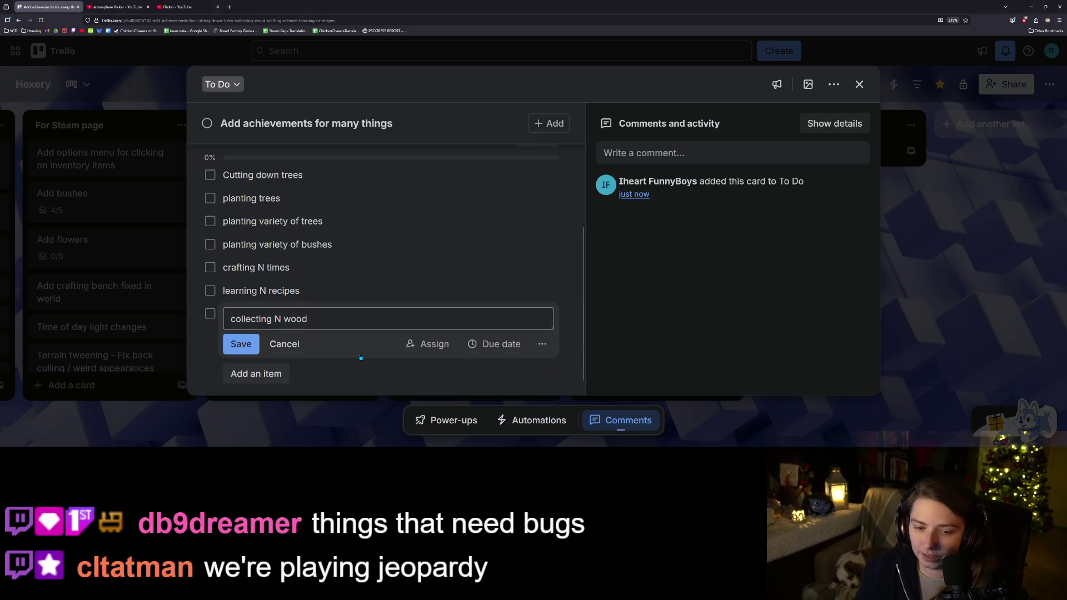
left_click(309, 345)
left_click(282, 350)
type("wi")
key("BackSpace")
key("BackSpace")
type("having N friends visit you")
key("Return")
Add the checklist item 'visiting your friends N times' and dismiss the empty item editor
type("having")
key("BackSpace")
key("BackSpace")
key("BackSpace")
type("visiting your friends N times")
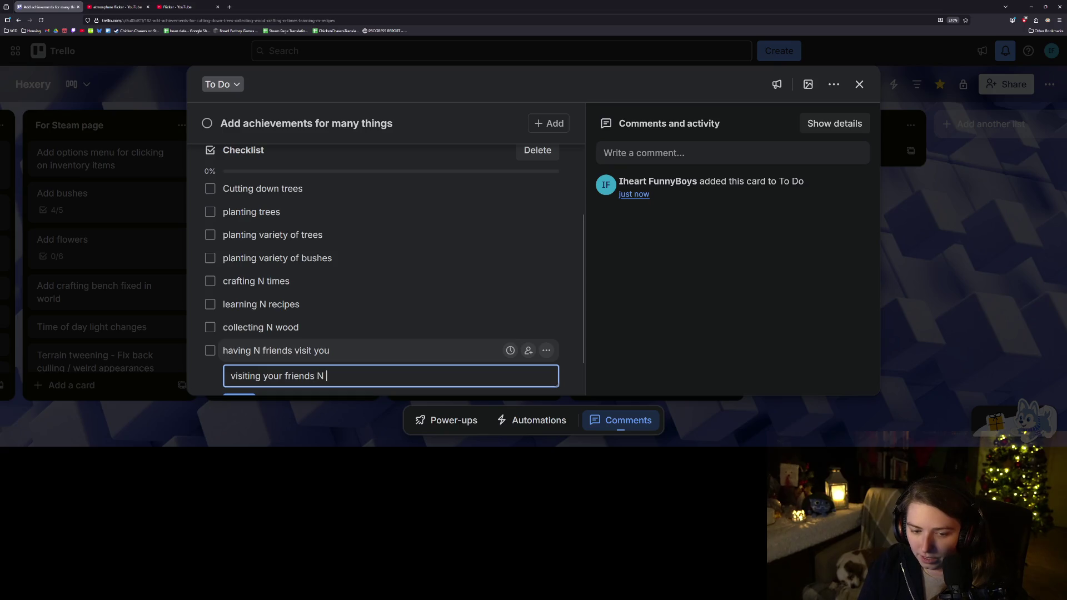
key("Return")
left_click(695, 321)
Close the achievements card and return to the Hexery board
scroll(381, 339, "up", 1)
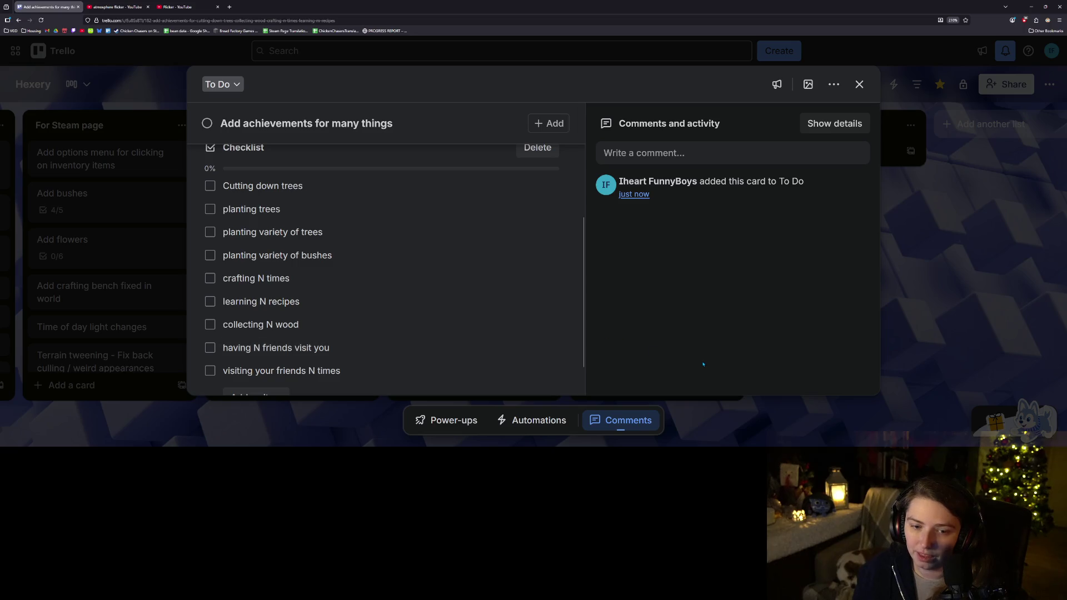
scroll(393, 320, "up", 5)
scroll(394, 321, "down", 5)
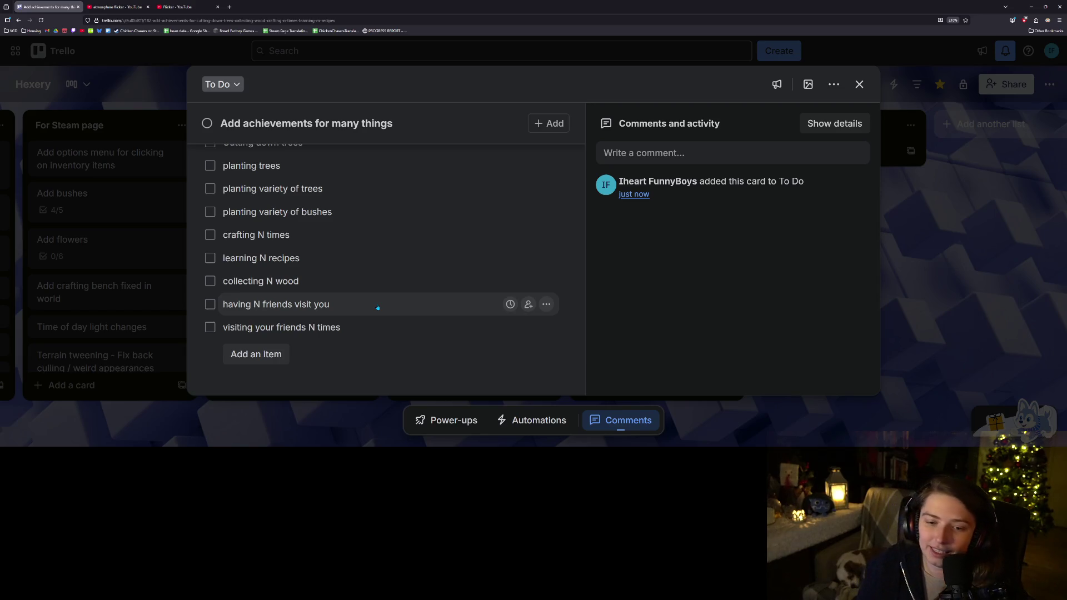
scroll(401, 359, "up", 5)
scroll(399, 348, "down", 5)
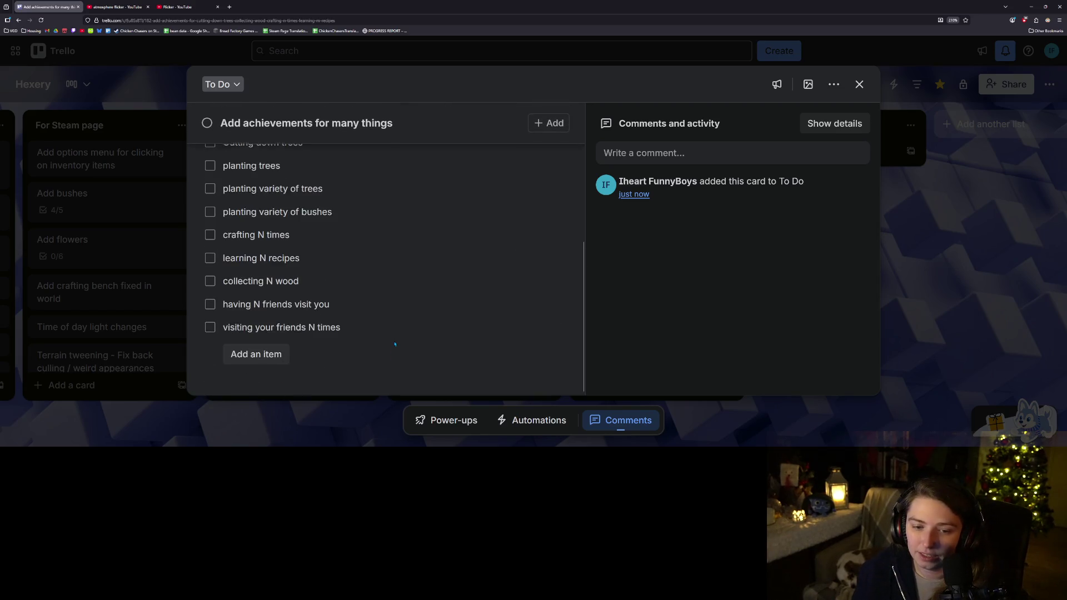
scroll(406, 278, "up", 5)
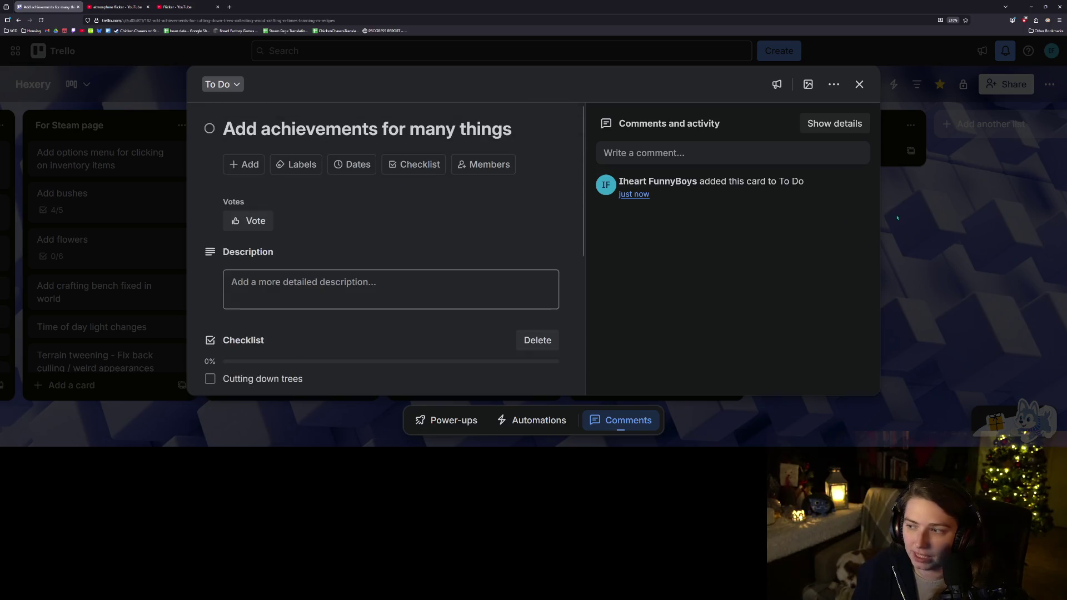
left_click(897, 218)
scroll(517, 307, "up", 2)
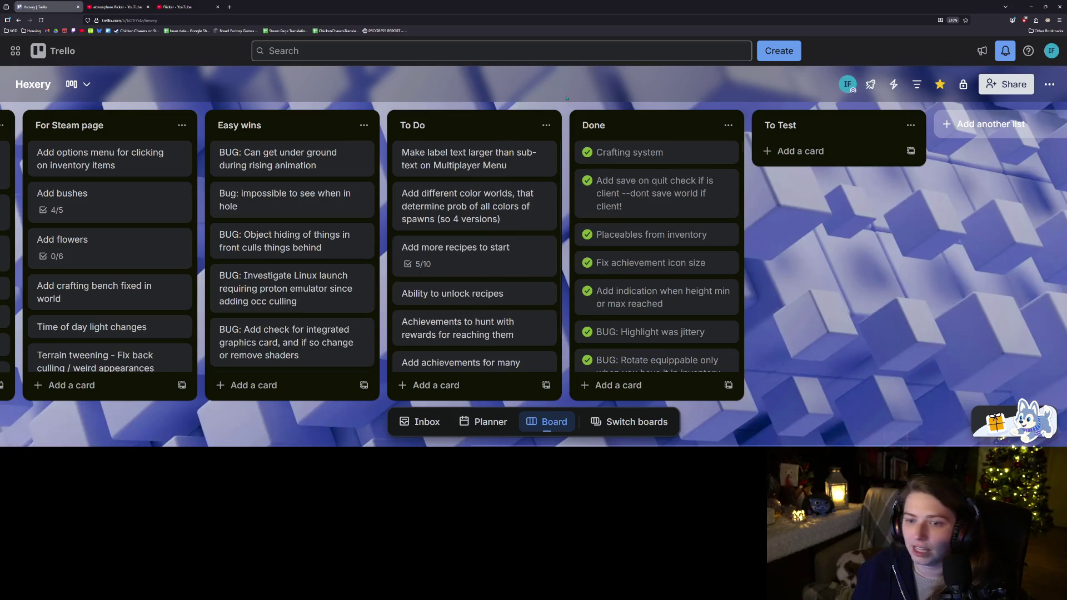
scroll(461, 261, "down", 1)
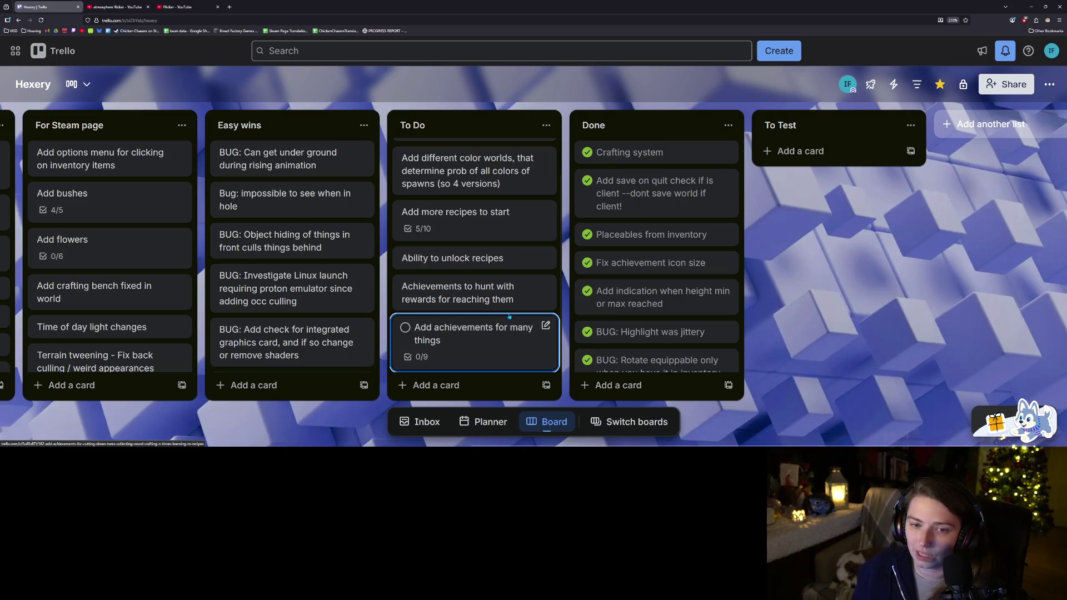
scroll(338, 305, "down", 1)
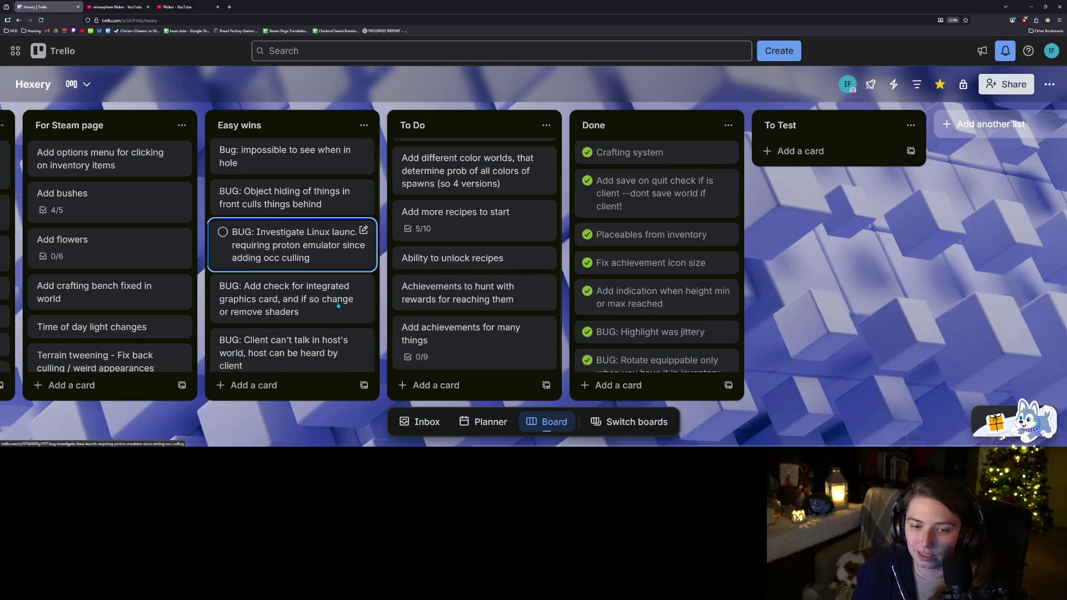
scroll(337, 305, "down", 5)
scroll(322, 305, "down", 3)
scroll(309, 235, "up", 2)
Move 'Add rarity to spawn rates' from Easy wins into To Do, above Add different color worlds
mouse_move(309, 235)
left_mouse_down()
mouse_move(489, 302)
mouse_move(506, 236)
mouse_move(490, 240)
left_mouse_up()
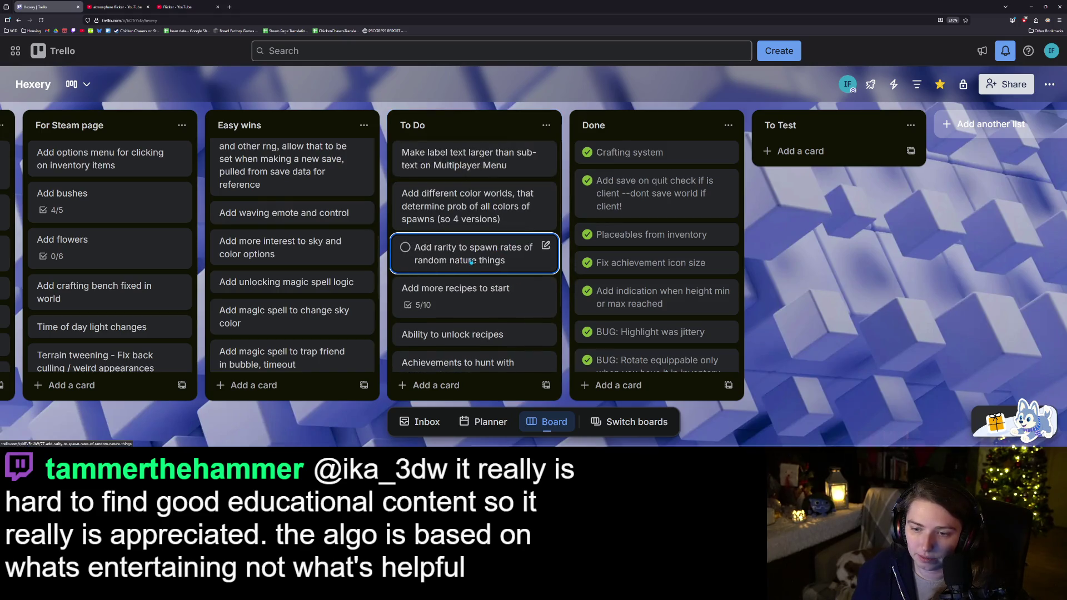
left_click_drag(489, 251, 478, 200)
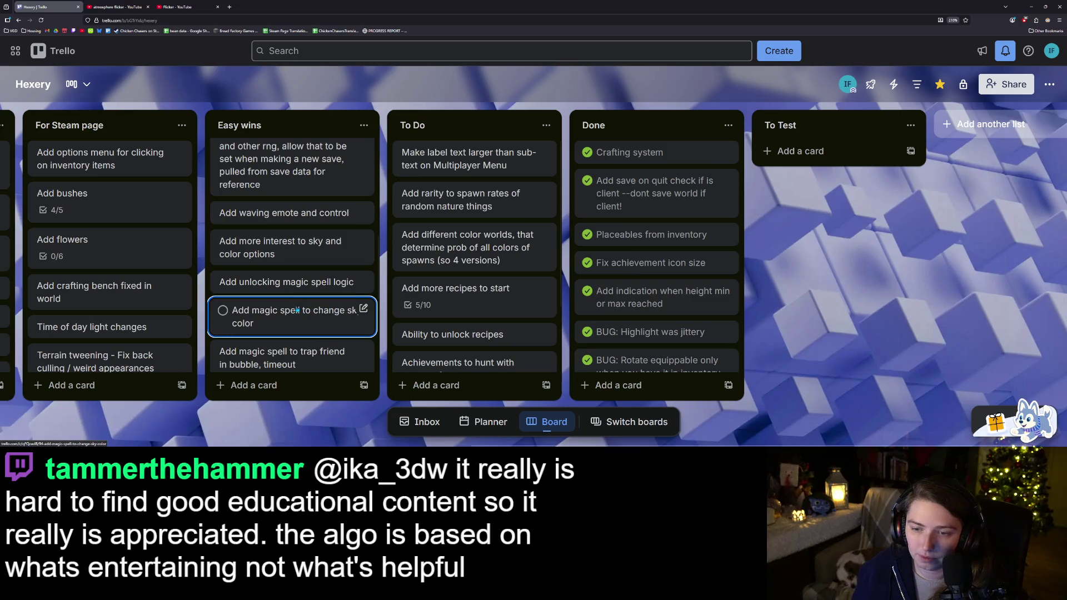
scroll(306, 294, "down", 3)
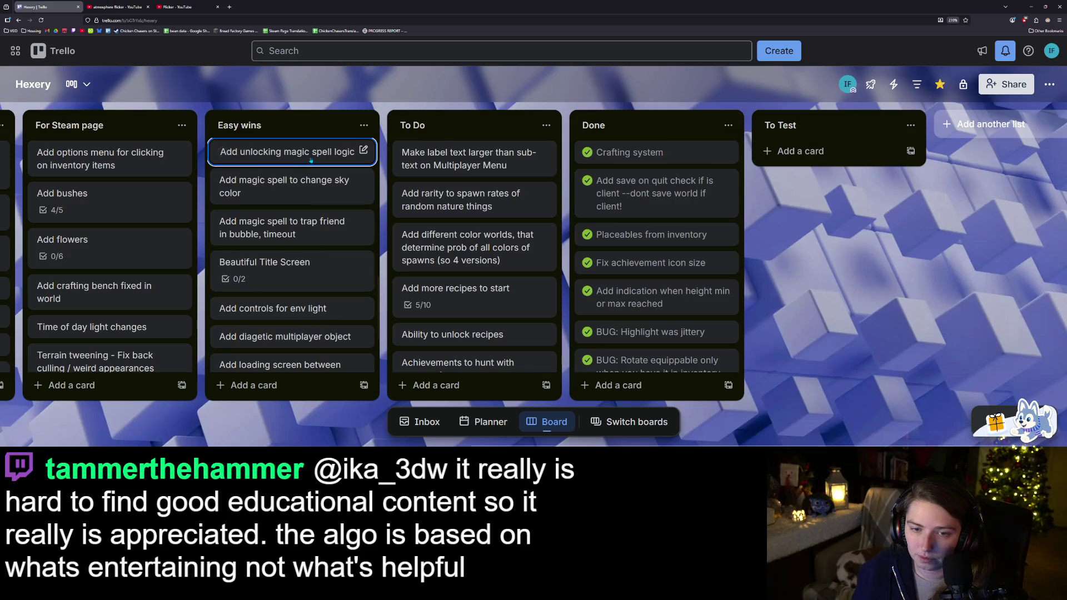
Move 'Add unlocking magic spell logic' into To Do, just above the achievements card
mouse_move(310, 158)
left_mouse_down()
mouse_move(434, 339)
mouse_move(422, 361)
mouse_move(392, 334)
left_mouse_up()
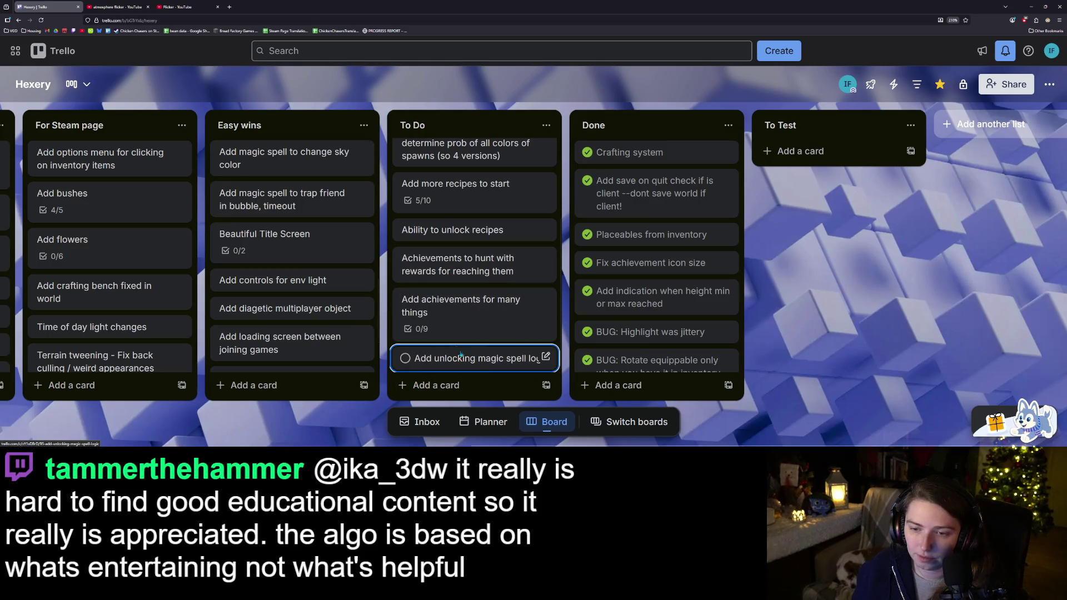
left_click_drag(465, 357, 481, 257)
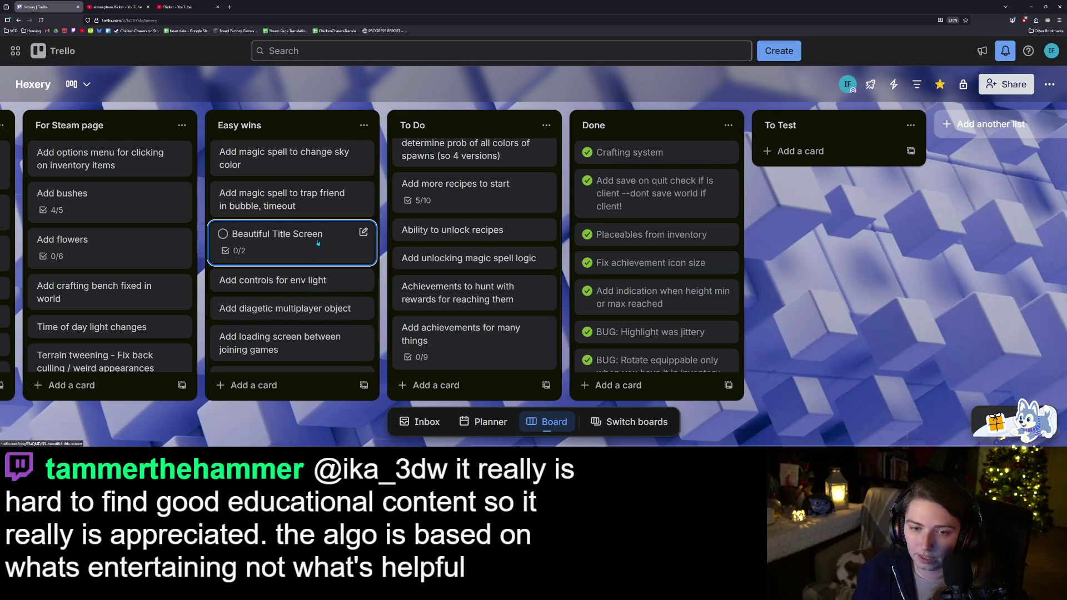
scroll(320, 254, "down", 3)
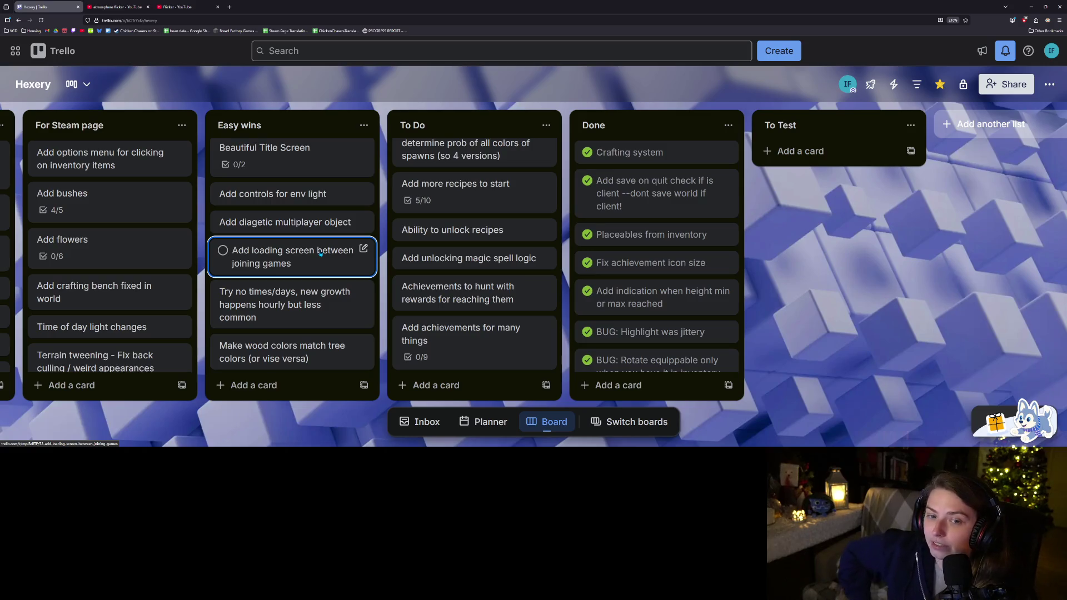
scroll(320, 253, "up", 2)
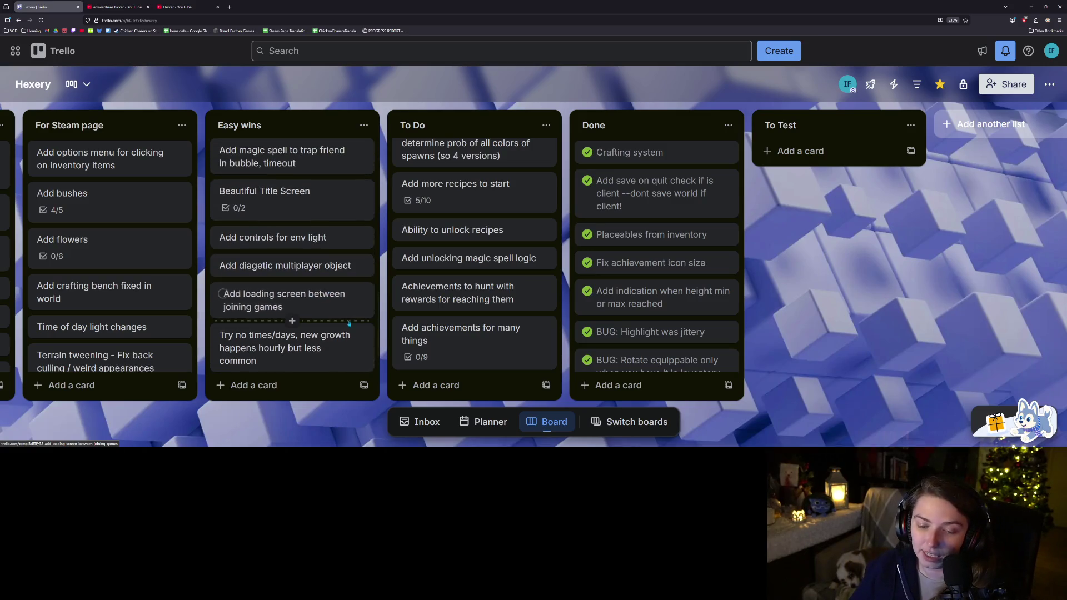
scroll(341, 317, "up", 2)
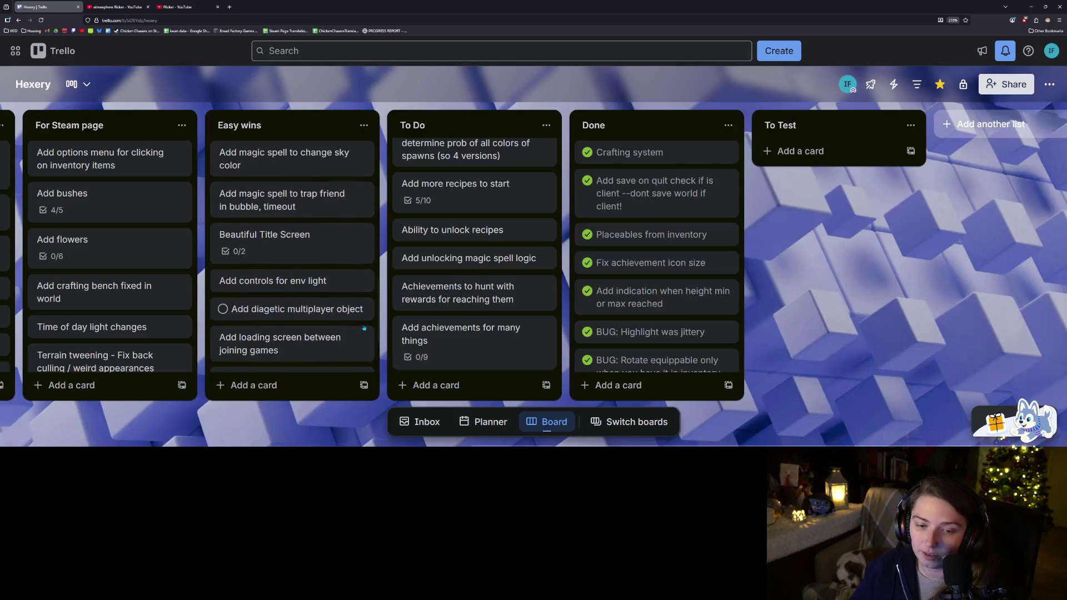
left_click(513, 395)
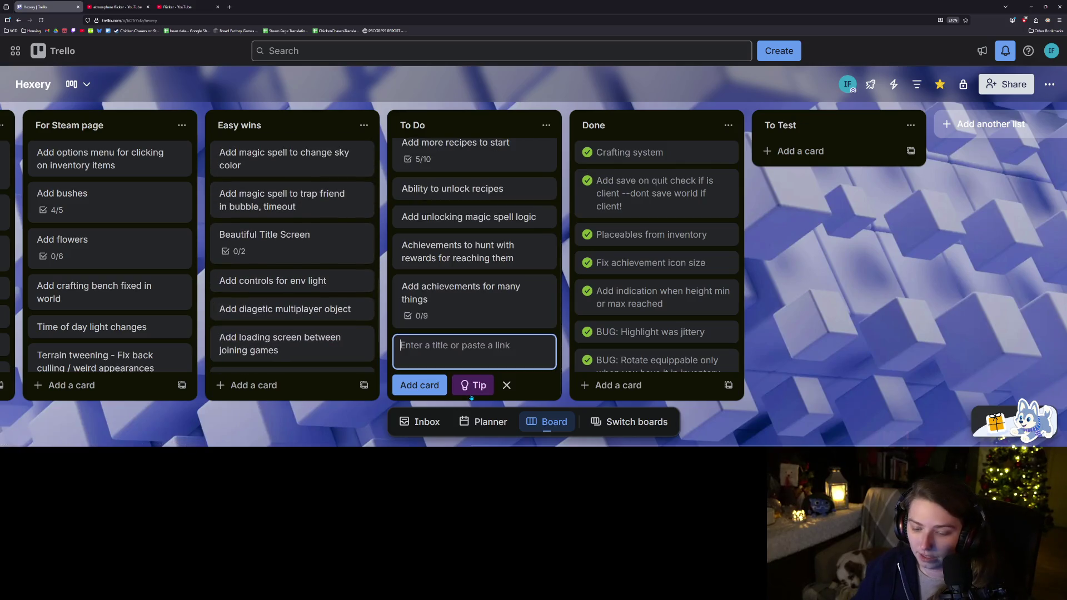
Add an 'Add volume control' card to the To Do list
type("Add volume contro")
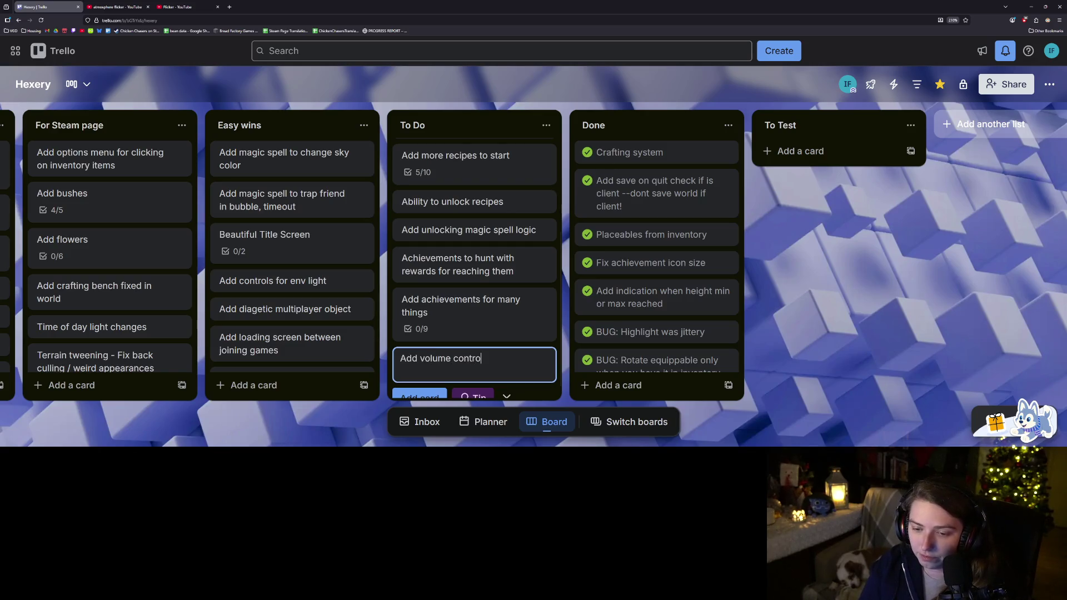
type("l")
key("Return")
Add an 'Add game settings (vsync, window size, key rebinds, etc)' card, then close the composer
type("Add game settings (vsync,")
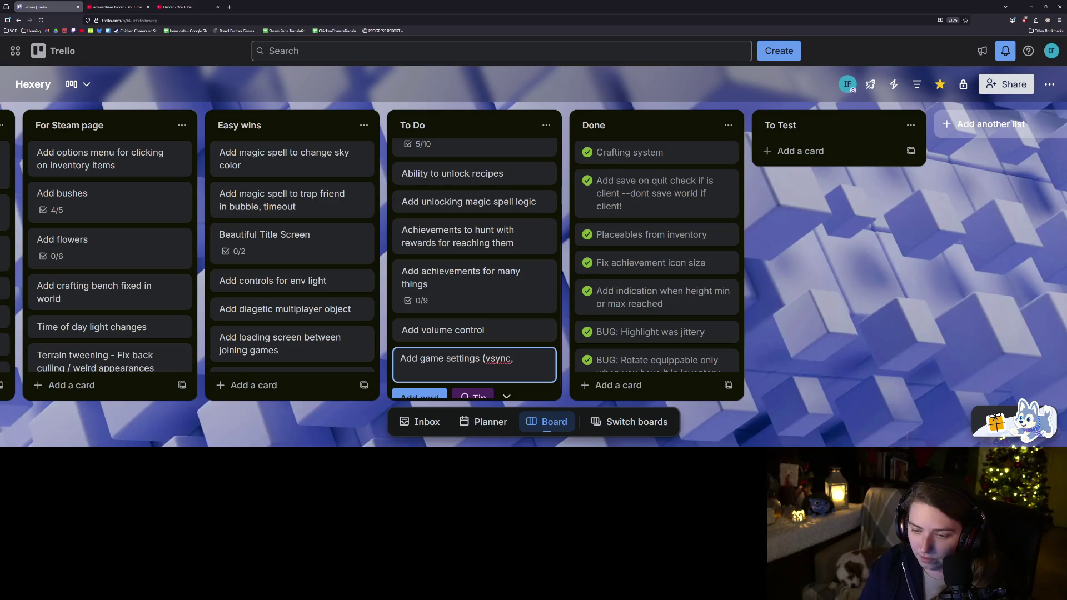
type("ows")
key("BackSpace")
type("size, key rebinds, et")
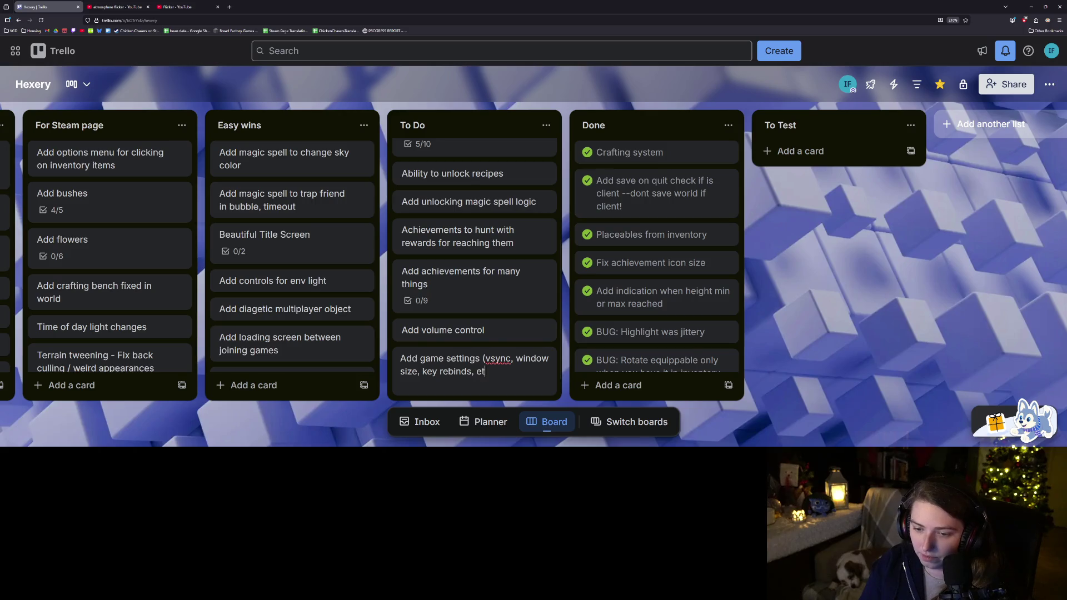
key("Return")
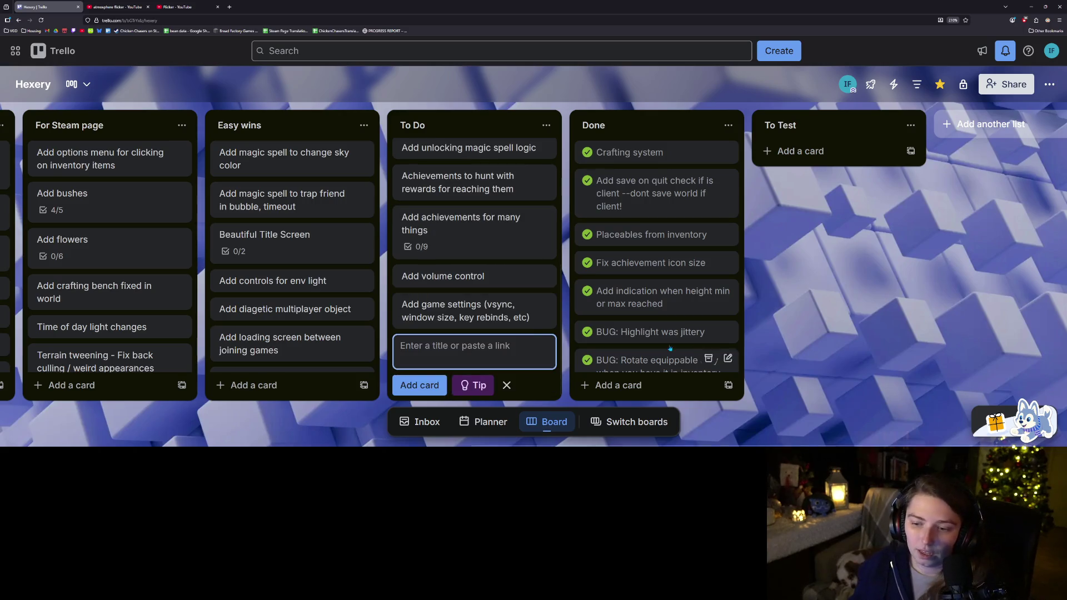
key("Escape")
scroll(260, 353, "down", 2)
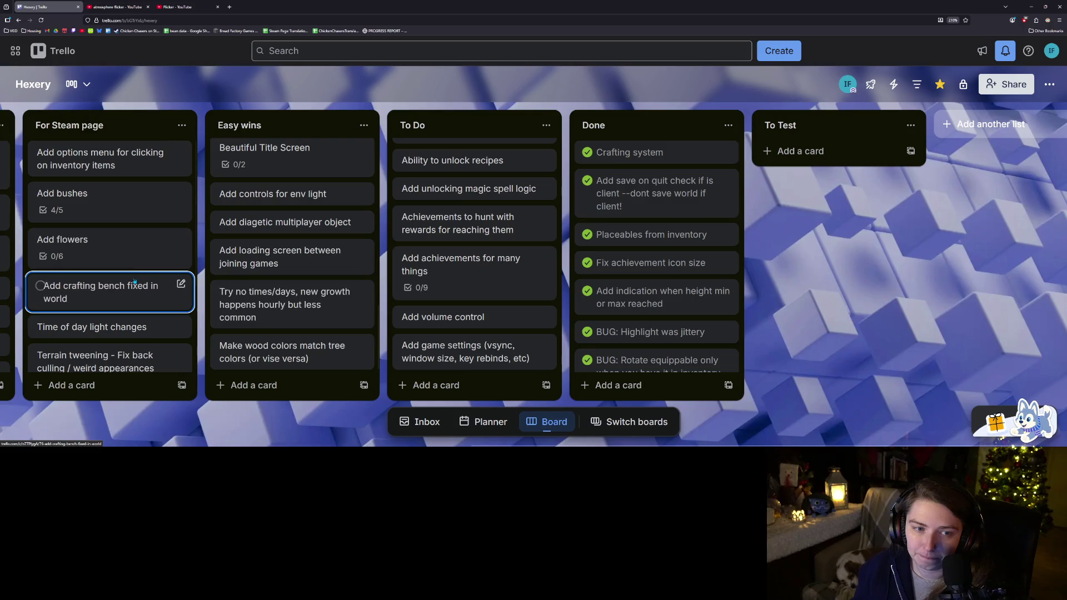
Move the inventory options menu card into To Do
scroll(134, 282, "down", 1)
scroll(135, 282, "up", 1)
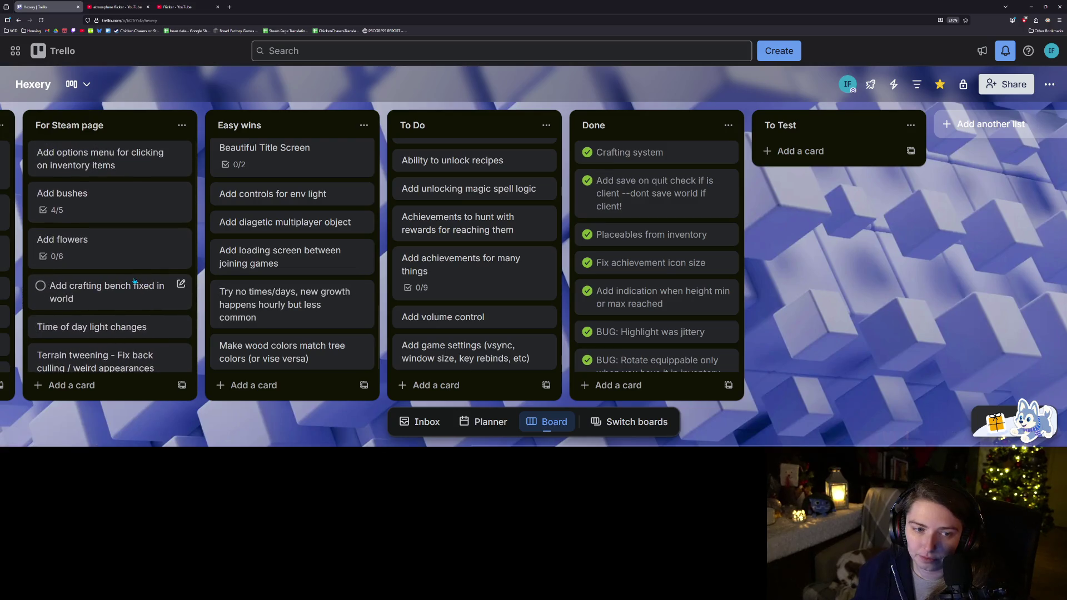
mouse_move(130, 159)
left_mouse_down()
mouse_move(489, 383)
mouse_move(479, 364)
left_mouse_up()
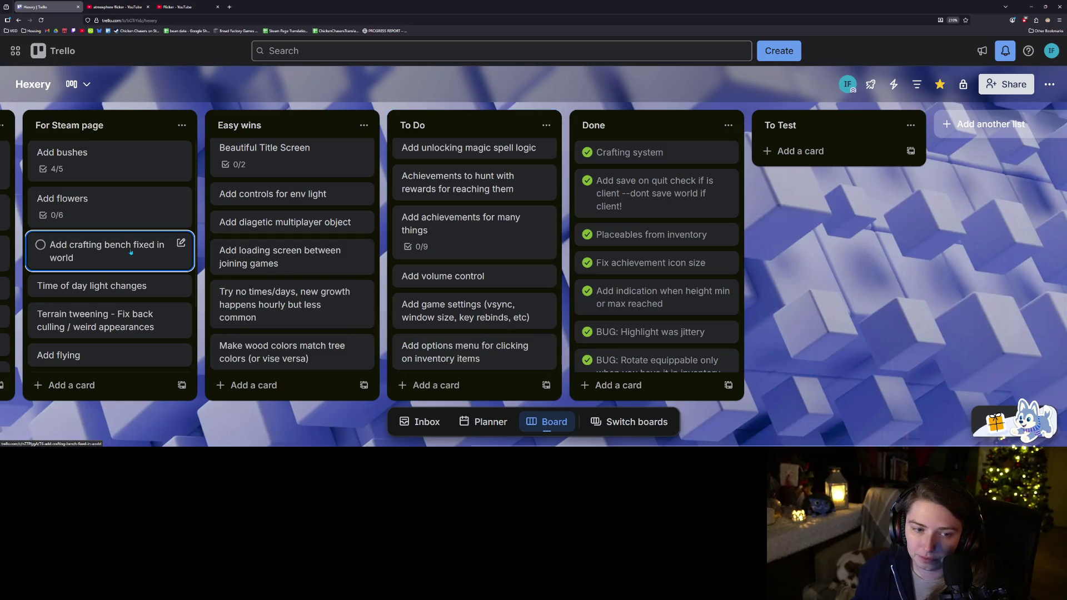
Move the Add flying, fishing and shaking-trees cards into the To Do list
scroll(139, 267, "down", 2)
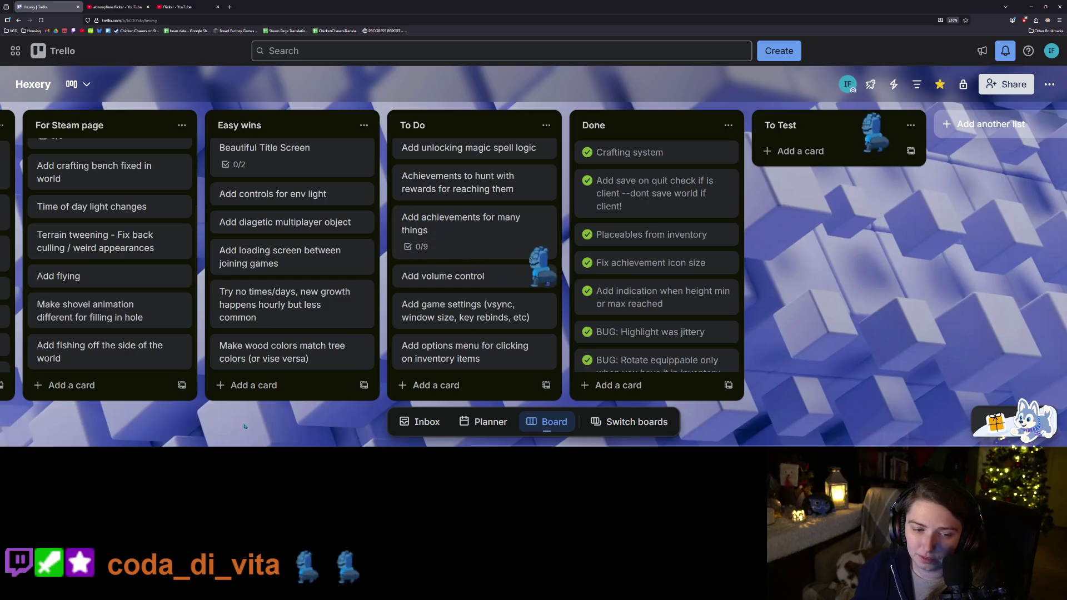
scroll(227, 410, "left", 5)
left_click_drag(334, 276, 421, 331)
left_click_drag(314, 321, 706, 370)
mouse_move(345, 351)
left_mouse_down()
mouse_move(703, 356)
mouse_move(699, 389)
left_mouse_up()
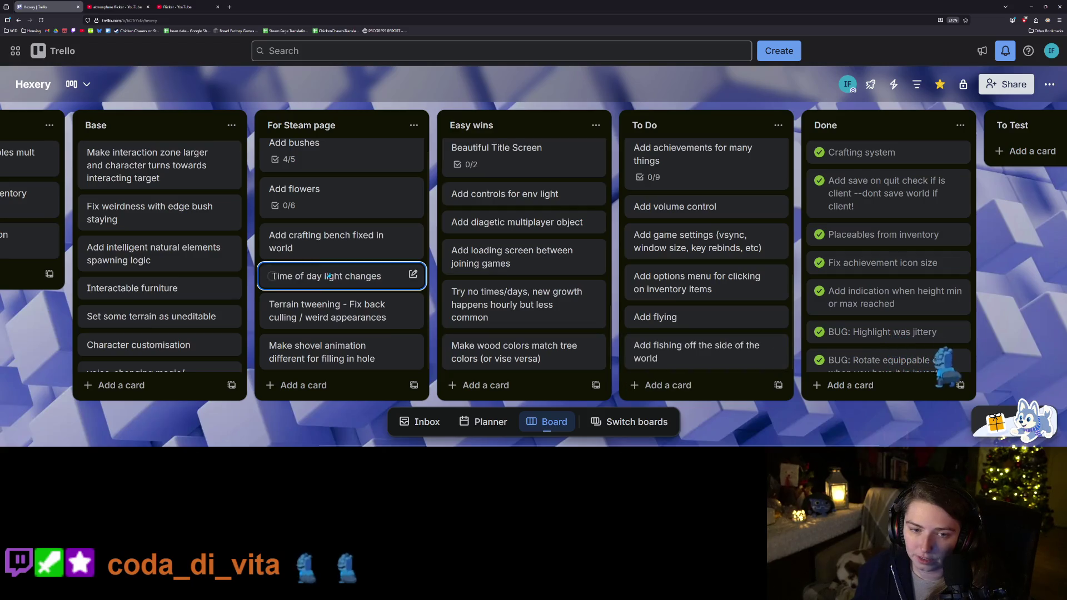
scroll(197, 294, "down", 5)
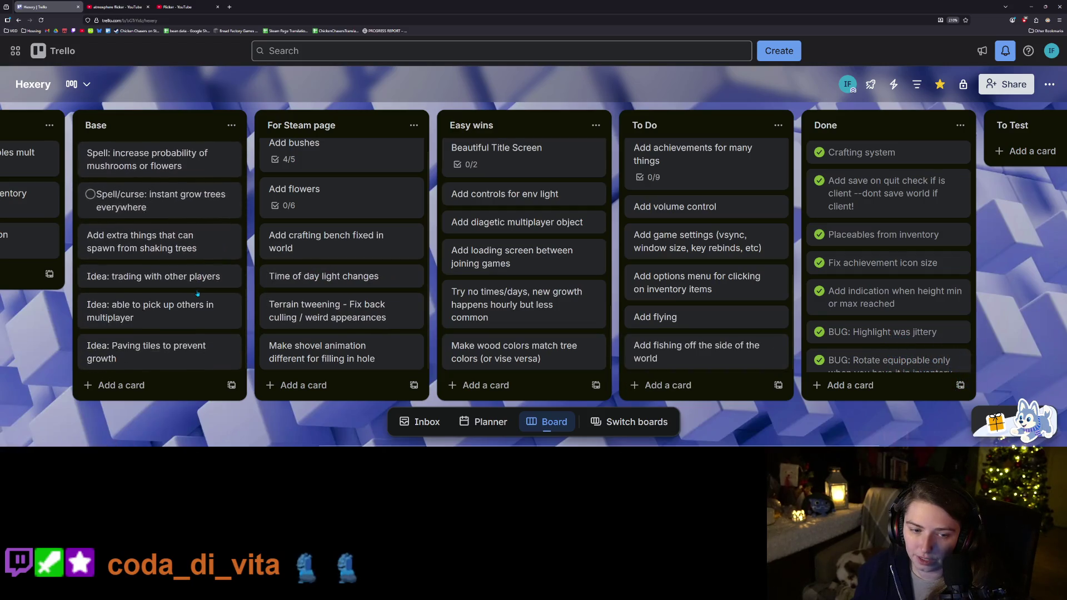
scroll(161, 333, "up", 1)
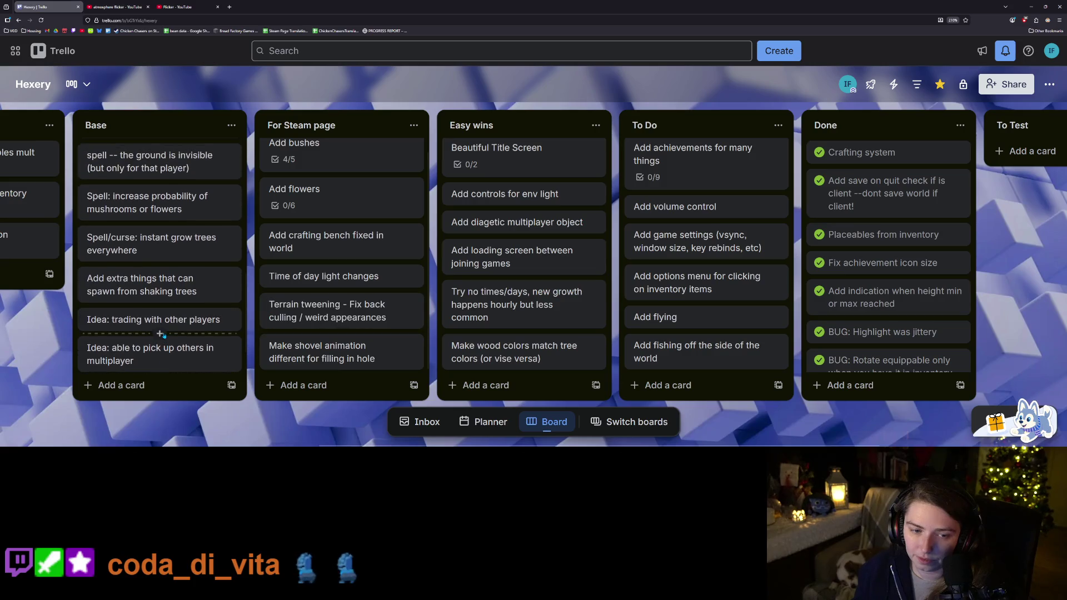
scroll(161, 333, "up", 1)
mouse_move(161, 334)
left_mouse_down()
mouse_move(725, 307)
mouse_move(717, 167)
mouse_move(689, 234)
left_mouse_up()
scroll(695, 233, "up", 2)
left_click_drag(702, 308, 703, 275)
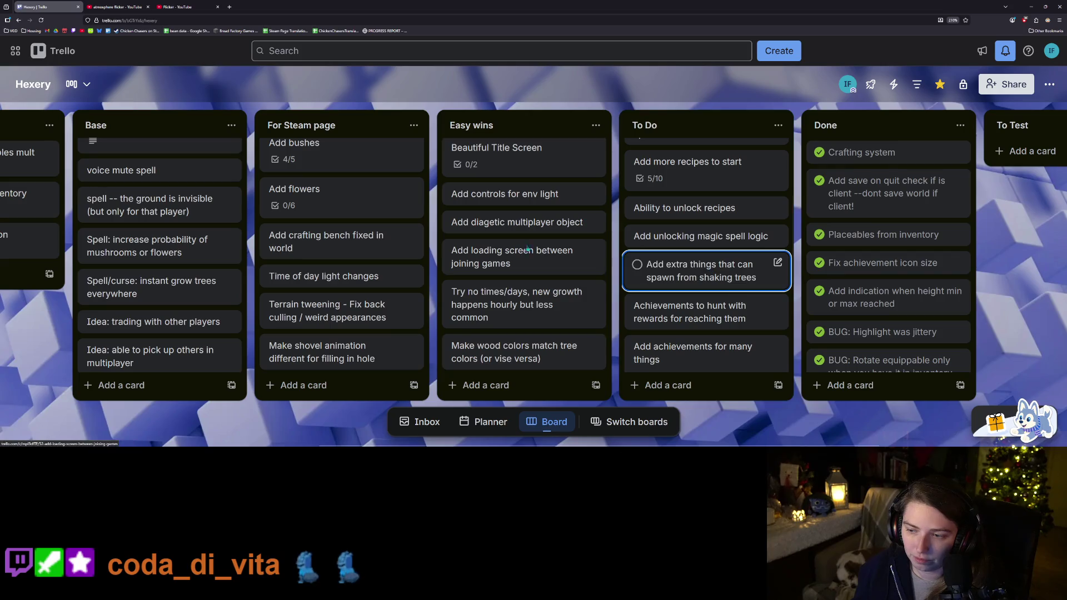
Move the 'Mining stone and gems' card from Update 1 into To Do
scroll(191, 265, "up", 3)
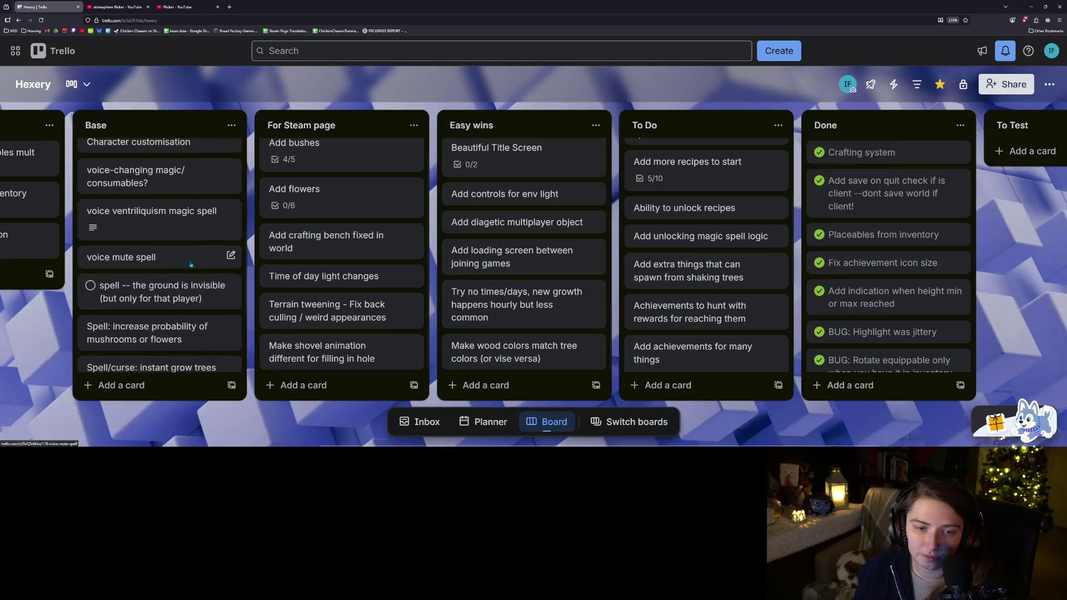
scroll(191, 264, "up", 3)
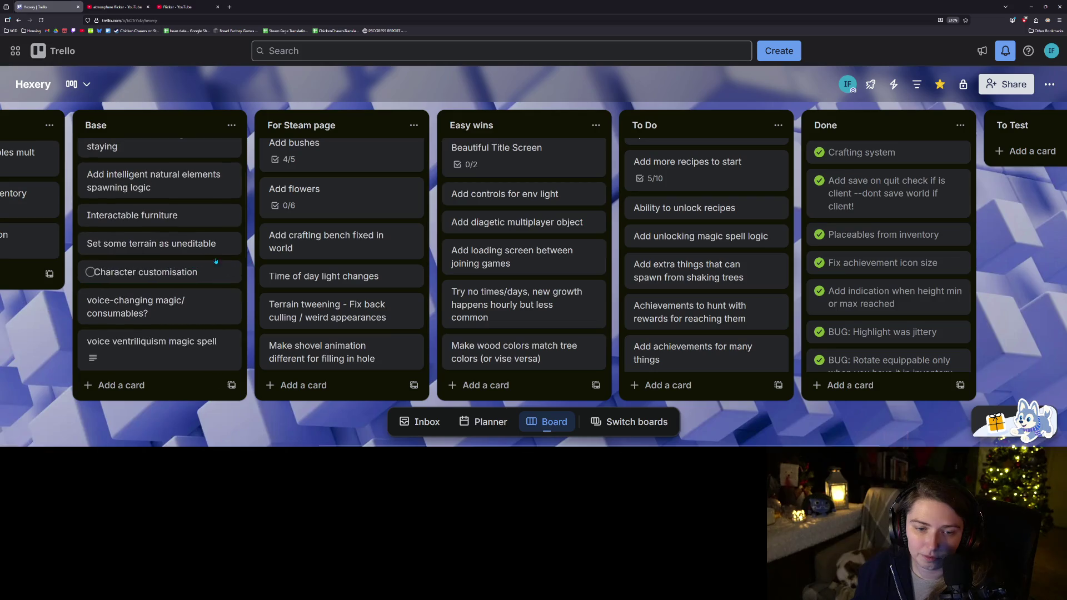
scroll(190, 262, "up", 2)
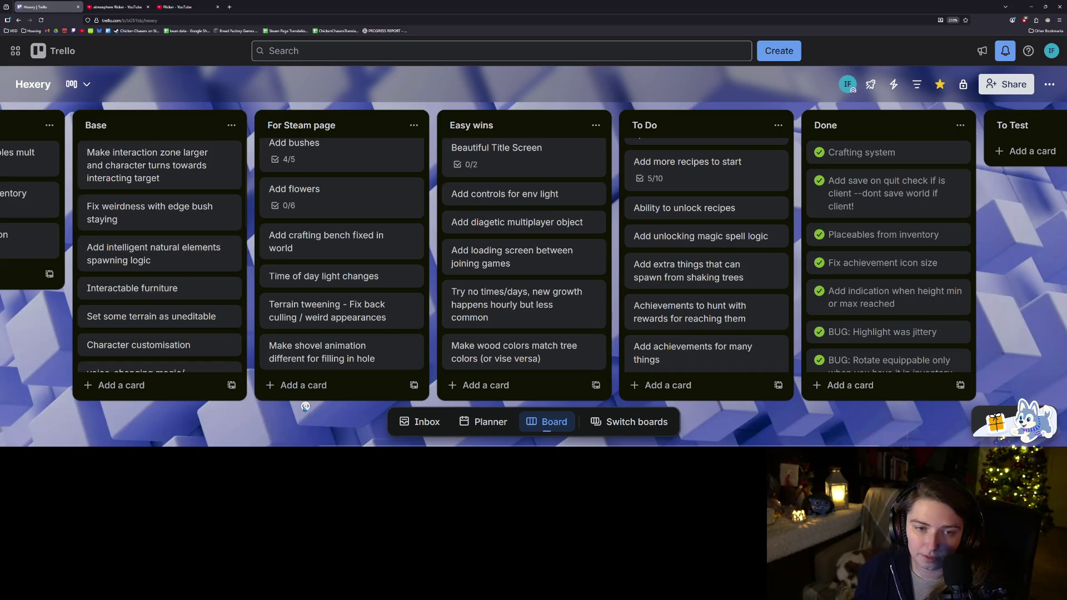
scroll(305, 407, "left", 4)
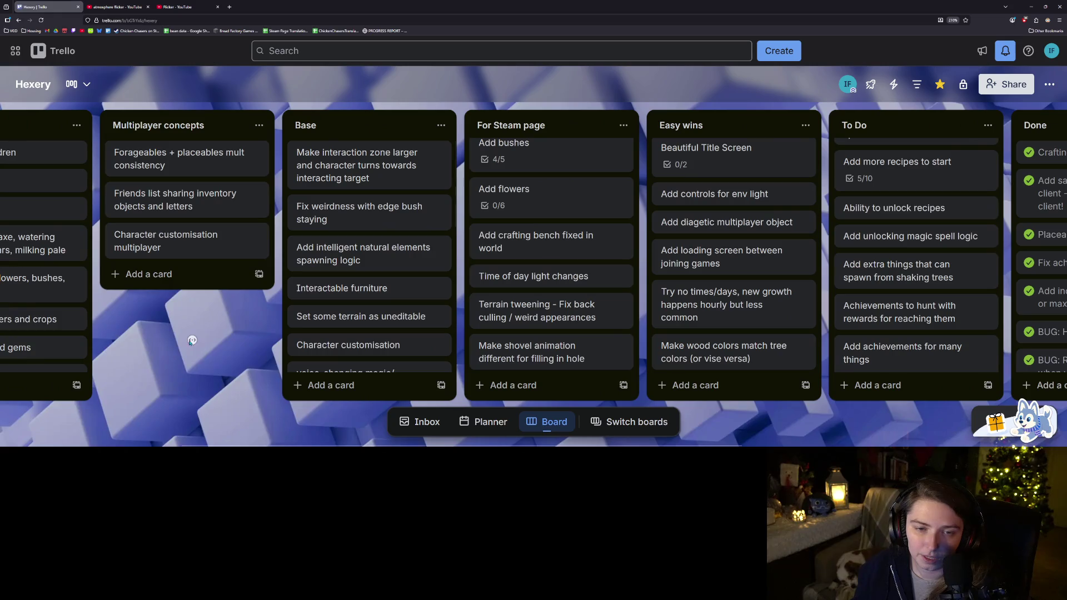
scroll(192, 340, "left", 2)
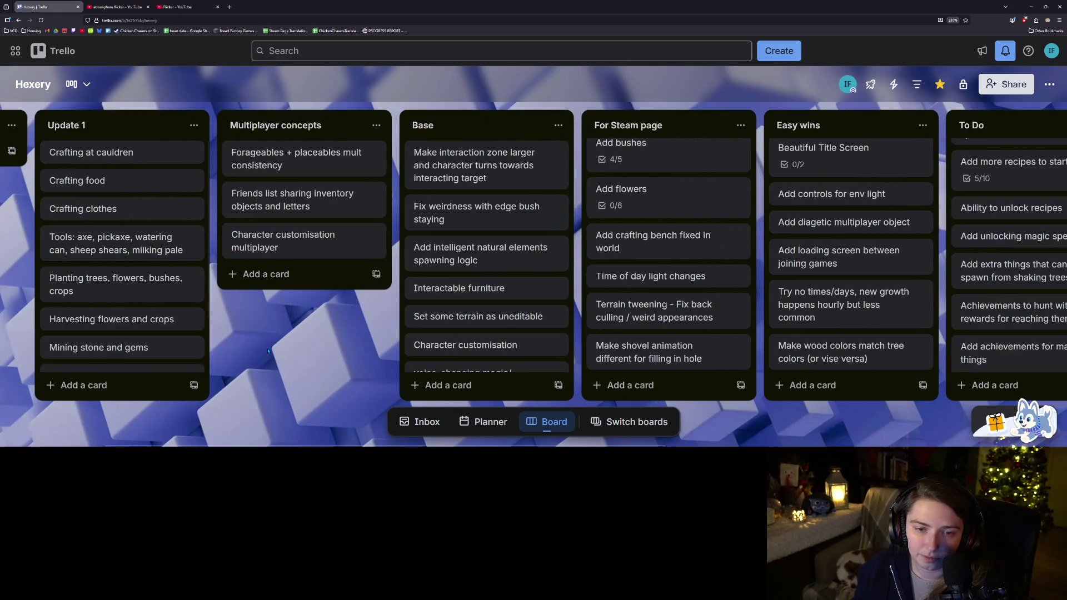
scroll(261, 351, "left", 2)
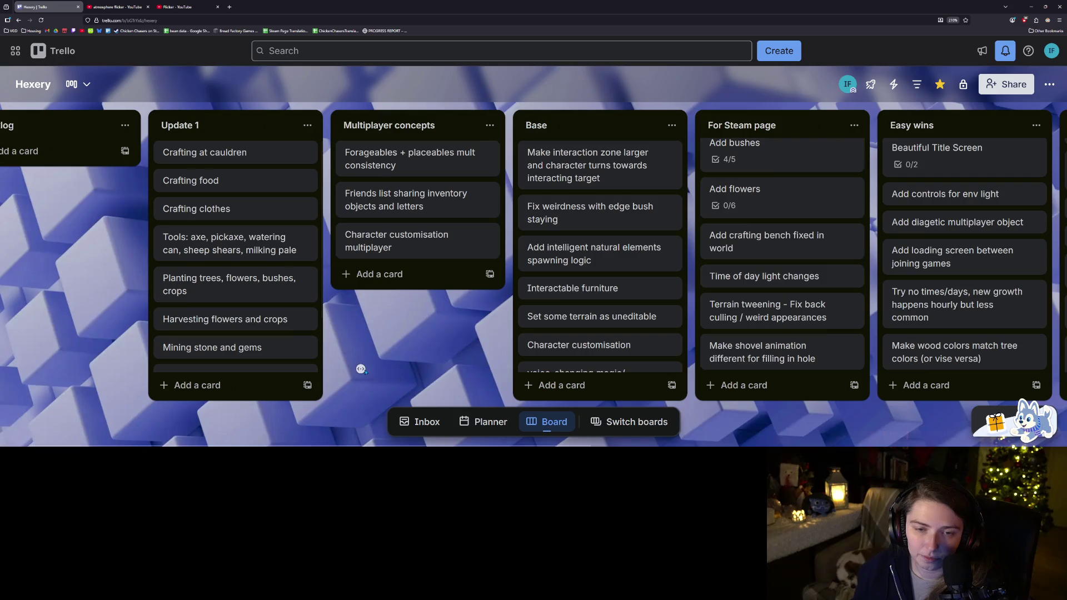
scroll(361, 369, "right", 1)
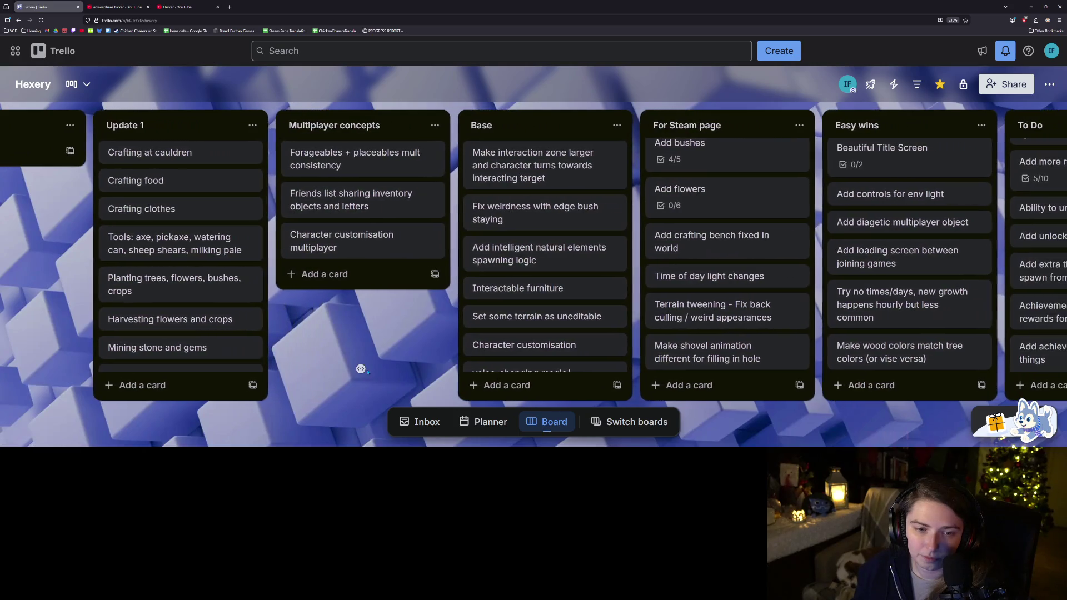
scroll(167, 319, "down", 1)
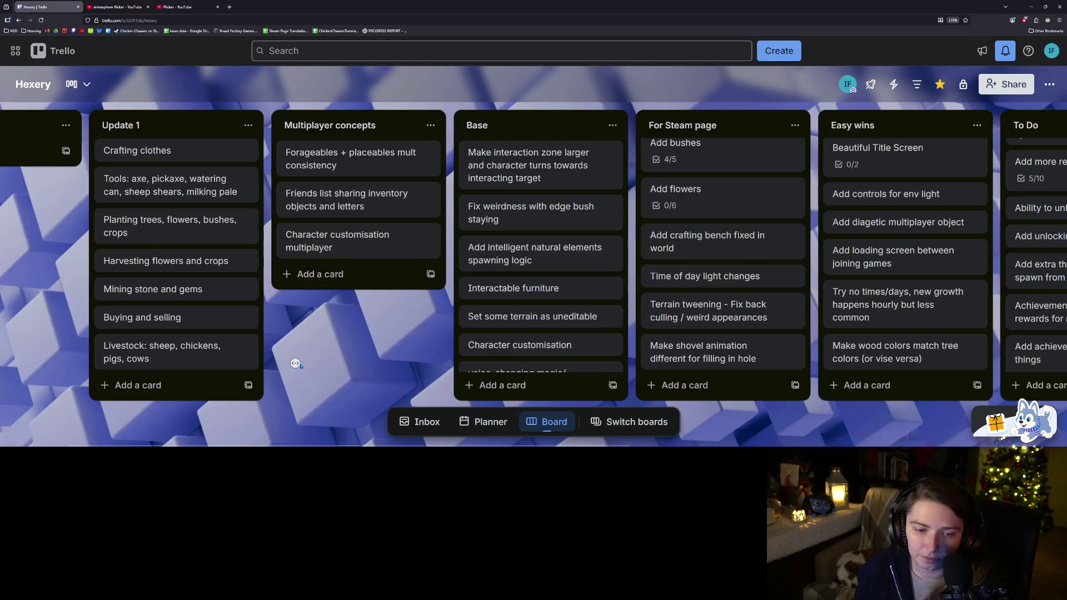
mouse_move(143, 288)
left_mouse_down()
mouse_move(759, 399)
mouse_move(944, 383)
mouse_move(872, 374)
left_mouse_up()
left_click_drag(735, 402, 639, 400)
scroll(589, 305, "up", 1)
scroll(589, 305, "up", 10)
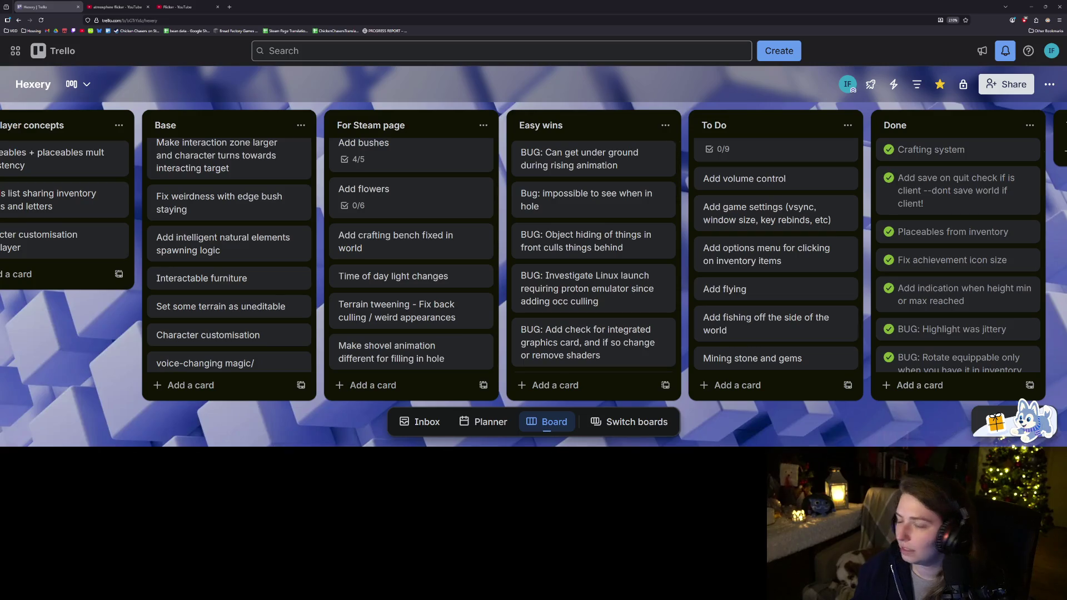
scroll(296, 419, "left", 5)
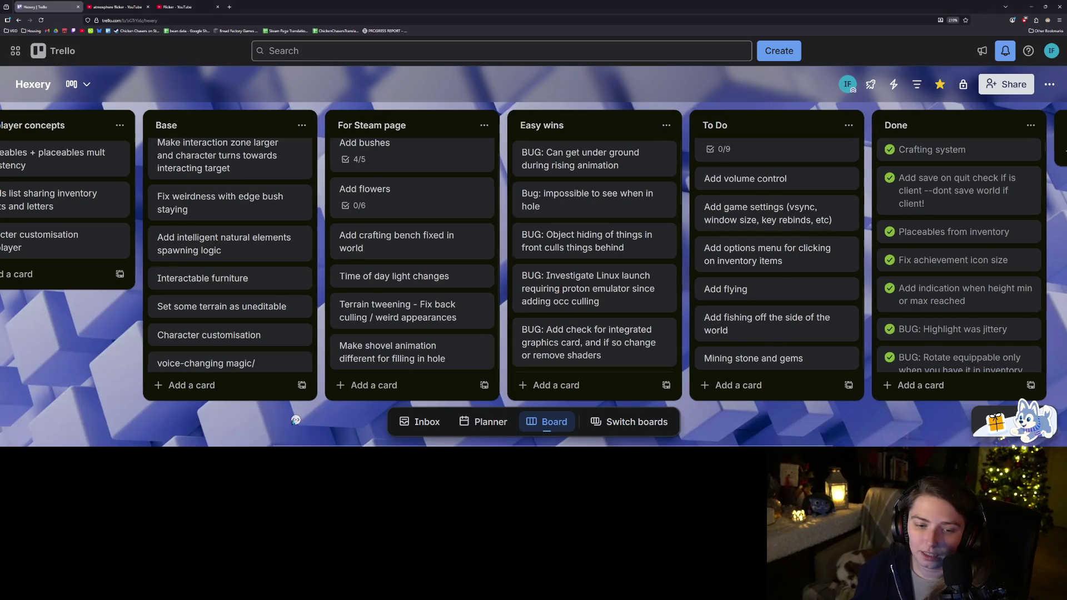
key("ctrl+minus")
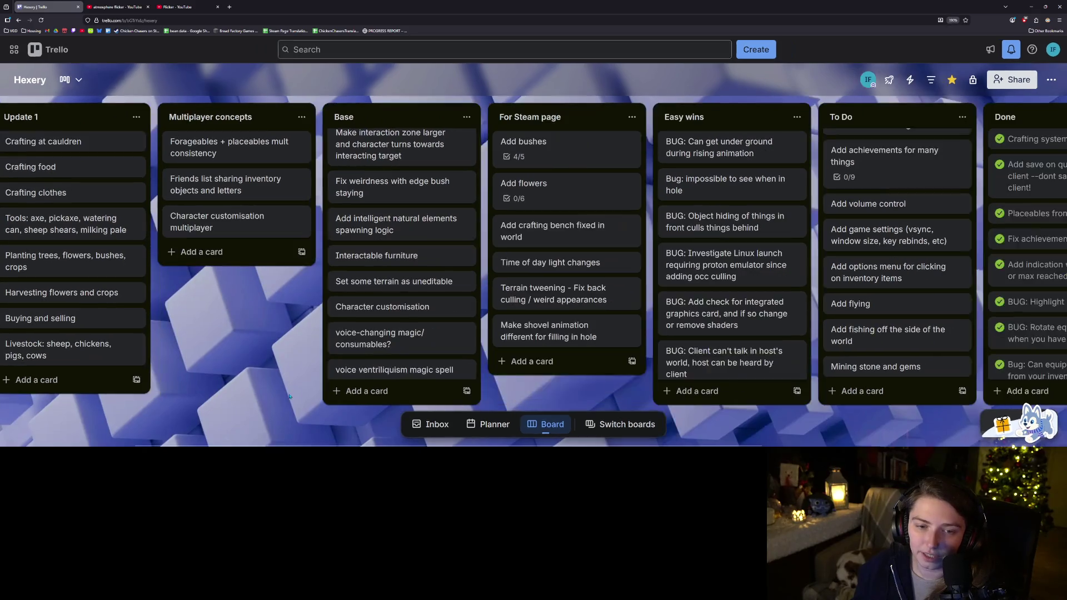
scroll(255, 399, "left", 3)
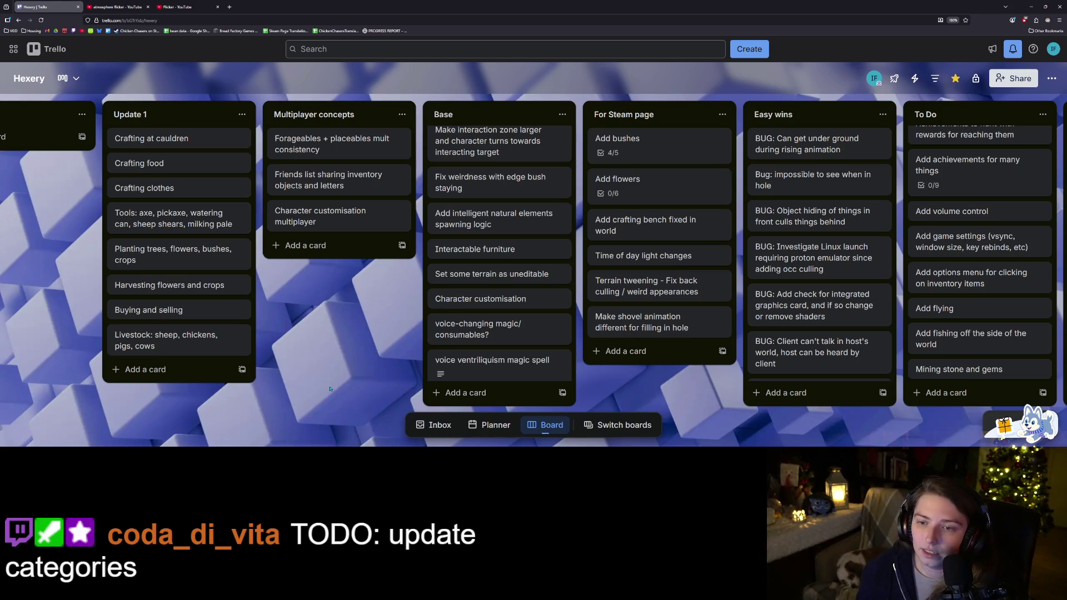
scroll(329, 389, "right", 3)
scroll(342, 373, "up", 1)
scroll(342, 374, "down", 5)
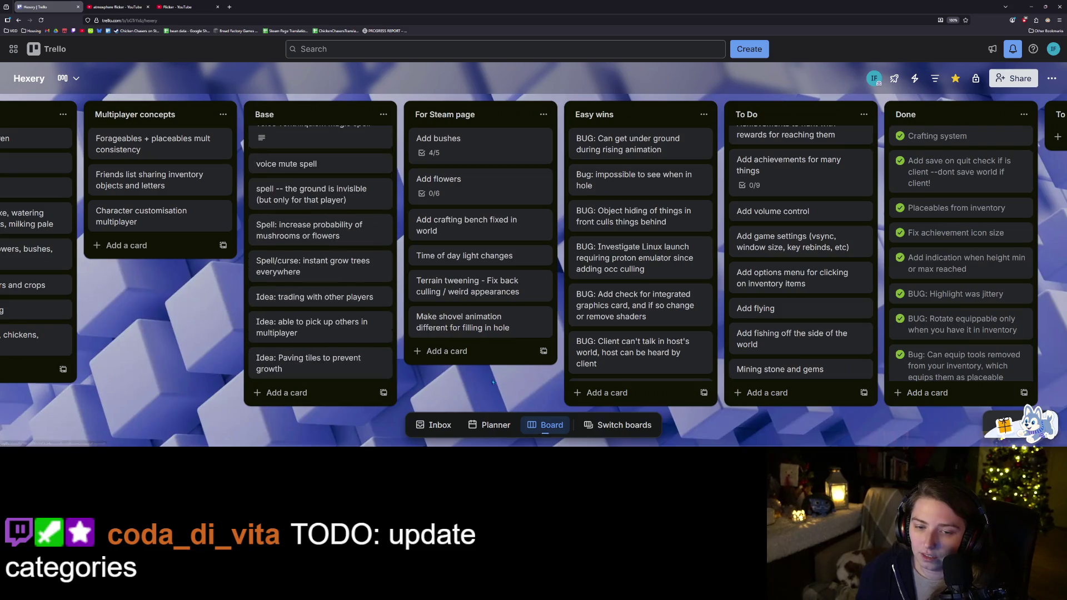
scroll(465, 378, "right", 3)
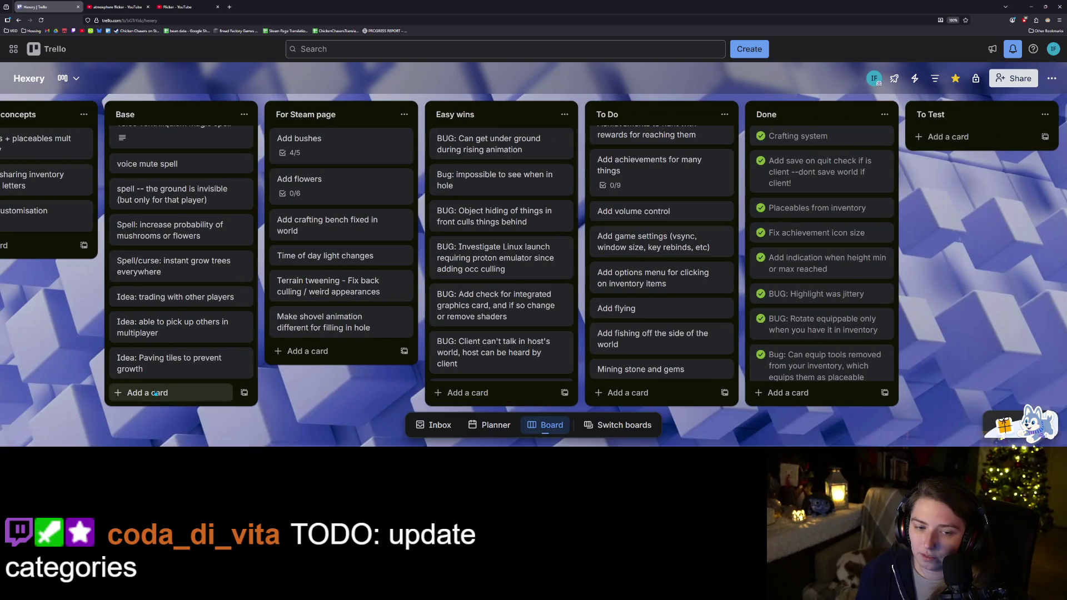
Retitle the spell card 'Spell/curse: instant grow trees everywhere, nuisance trees'
left_click(243, 259)
type(", nuisan")
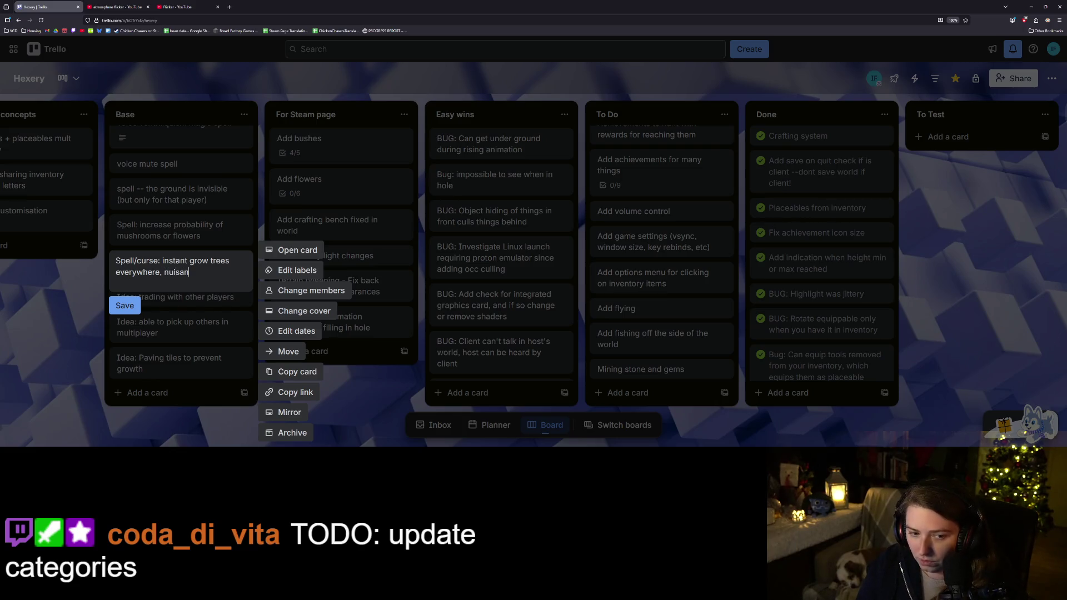
type("ce tre")
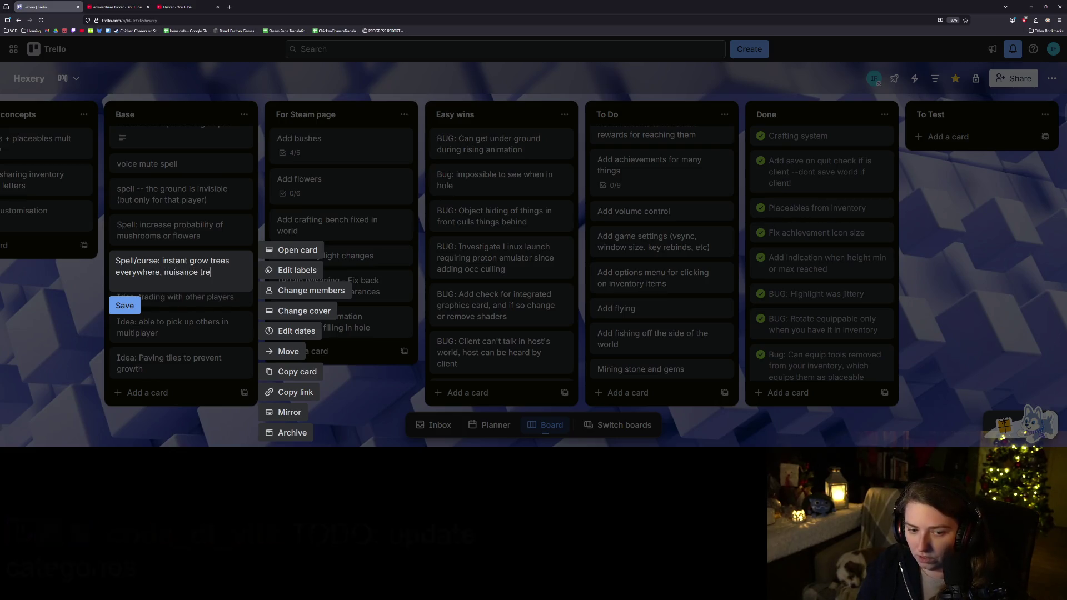
key("Return")
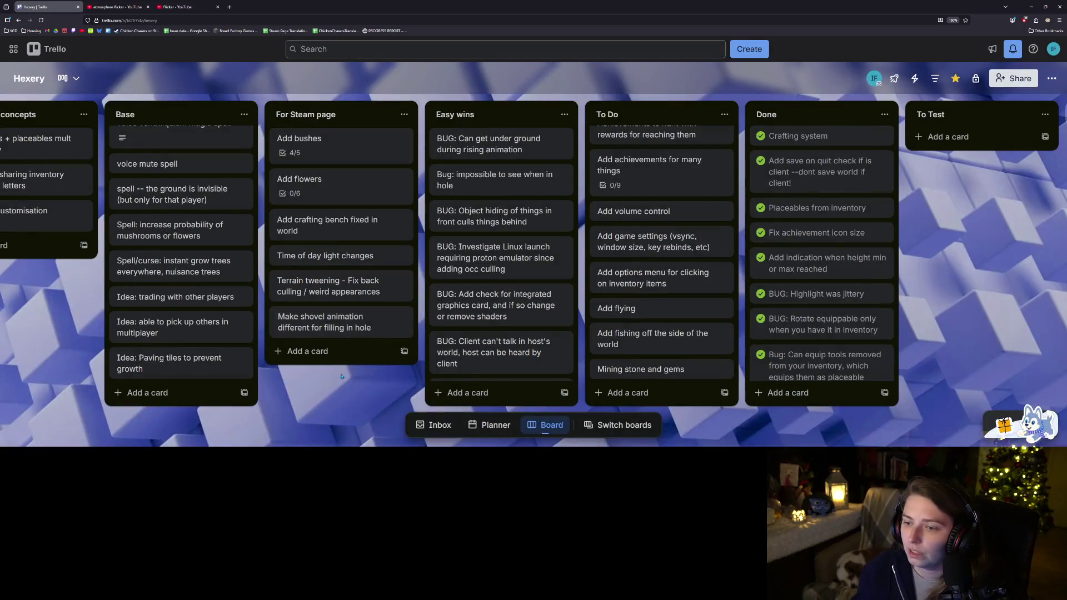
scroll(437, 327, "right", 3)
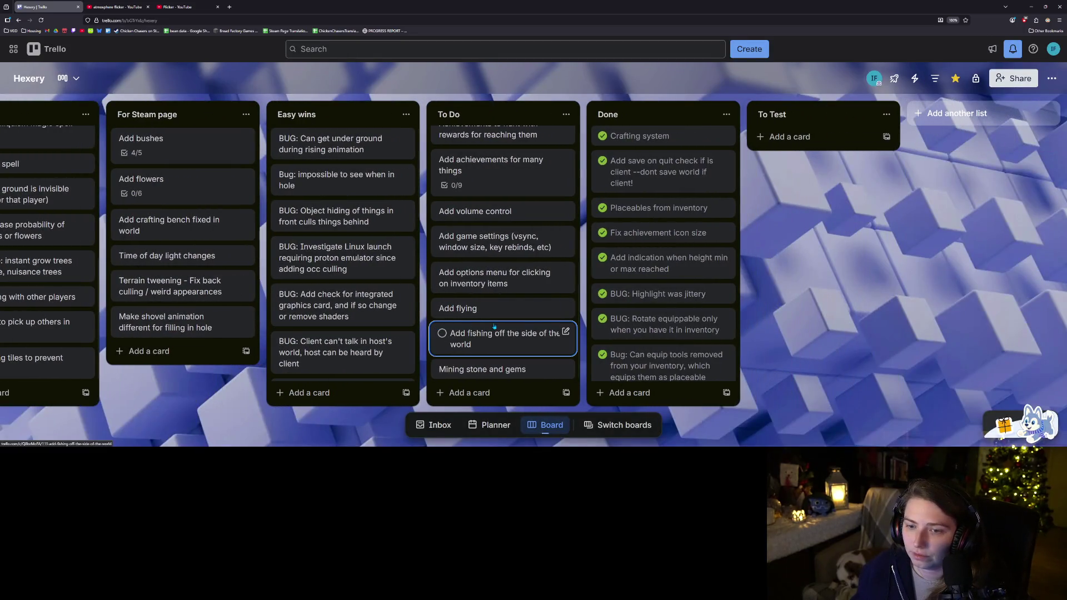
scroll(537, 327, "down", 5)
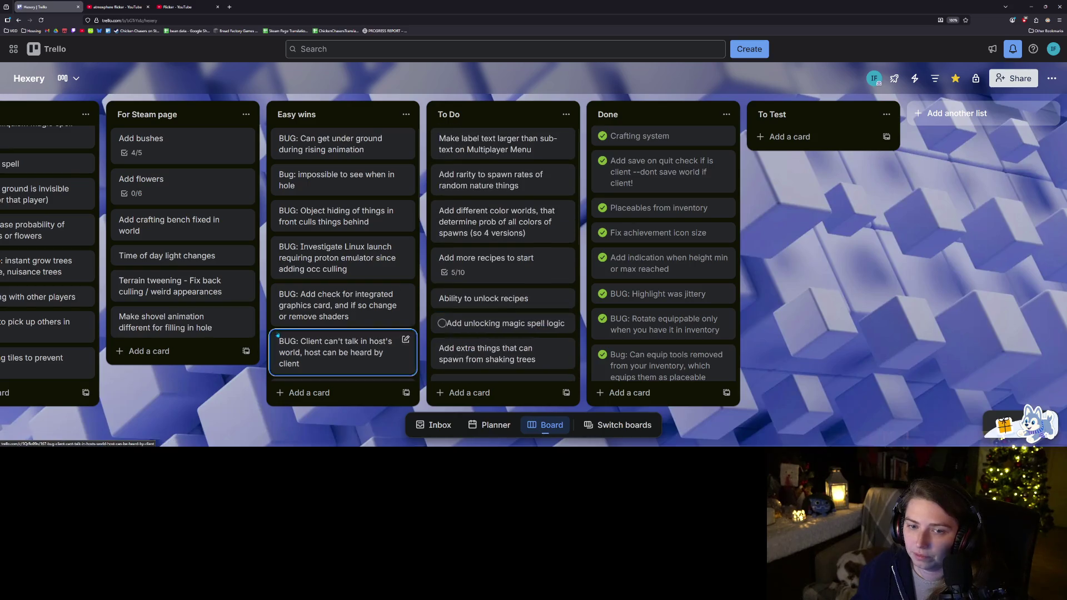
middle_click(198, 376)
middle_click(222, 379)
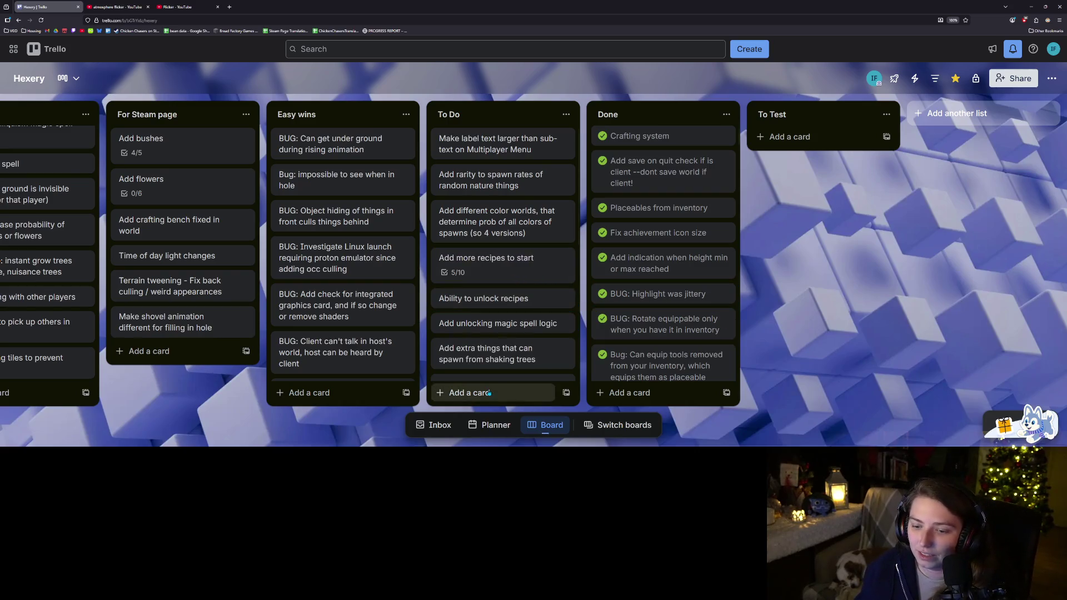
scroll(498, 373, "up", 1)
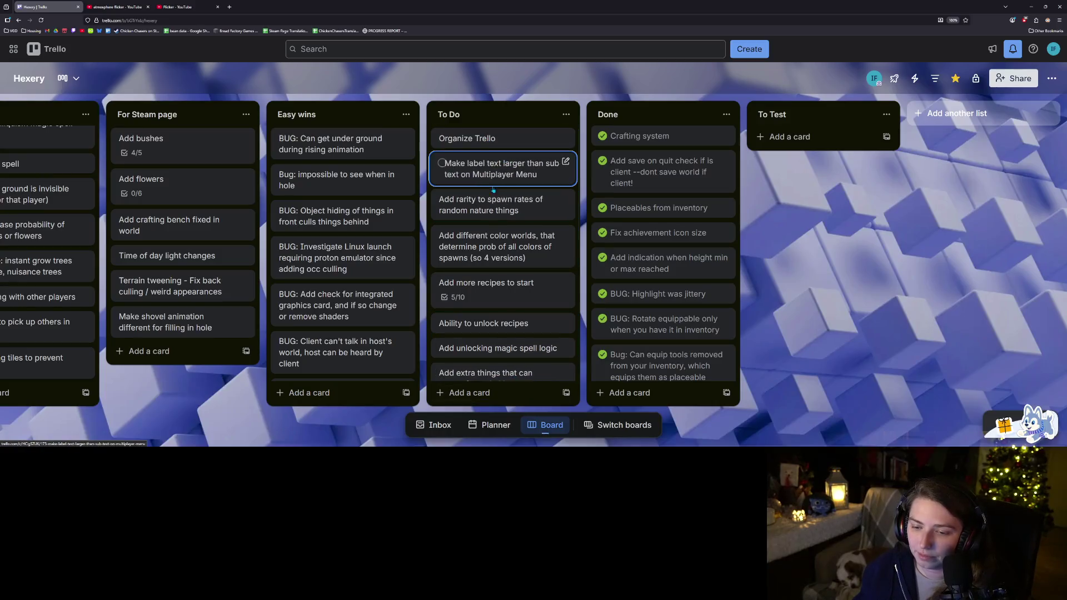